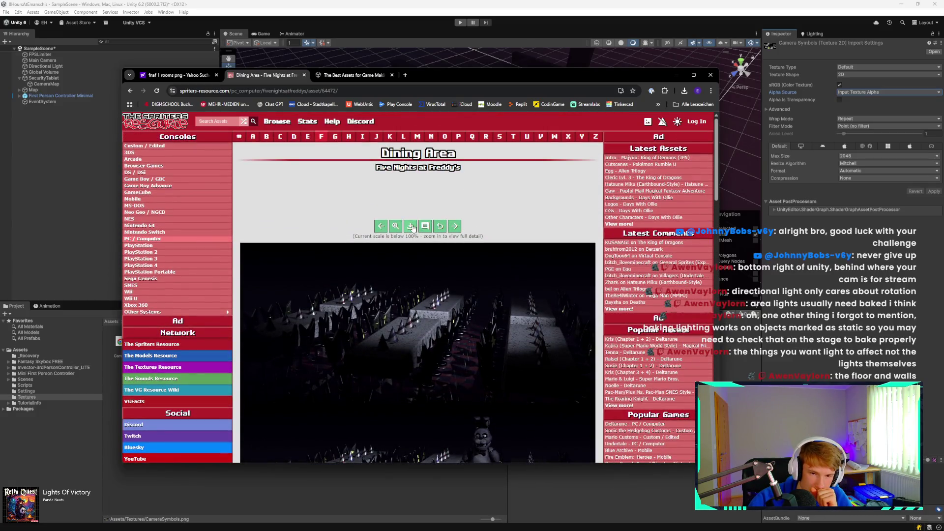
Step: Download the Dining Area room sheet PNG and preview it in Photos
left_click(411, 227)
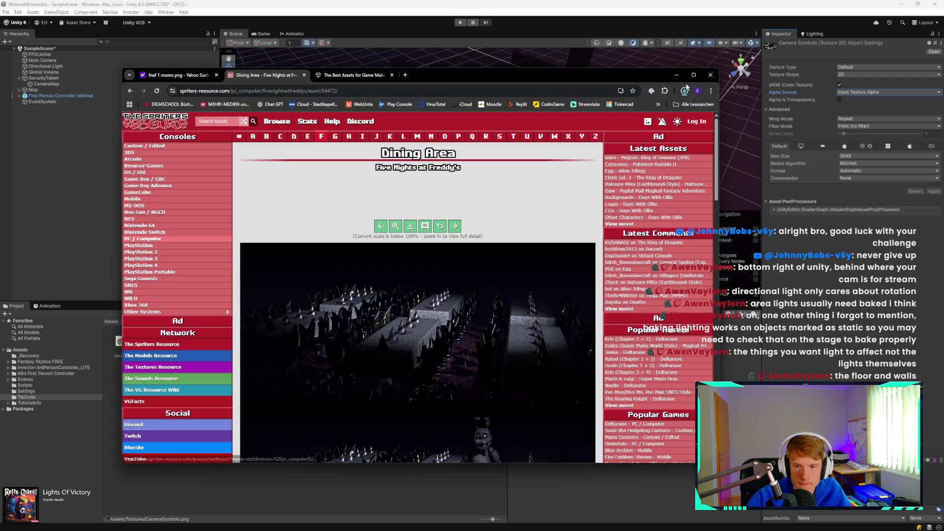
left_click(685, 91)
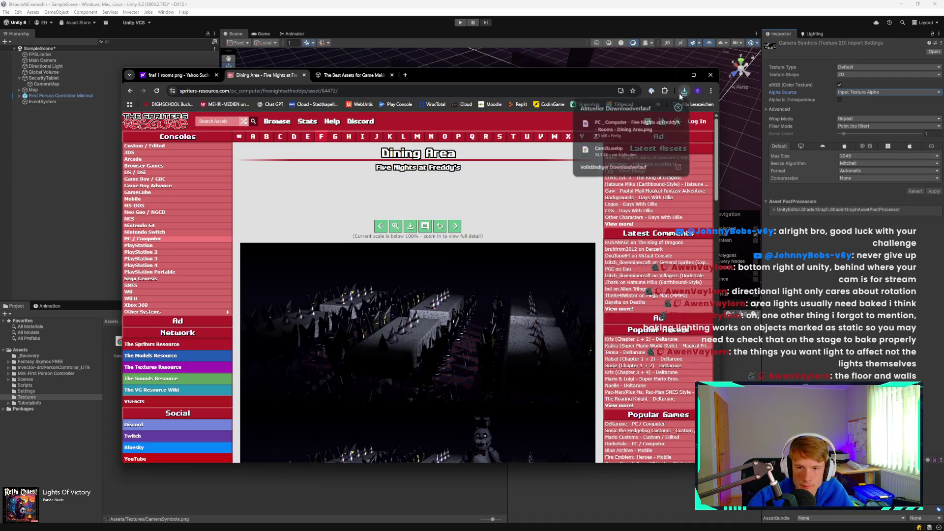
left_click(635, 131)
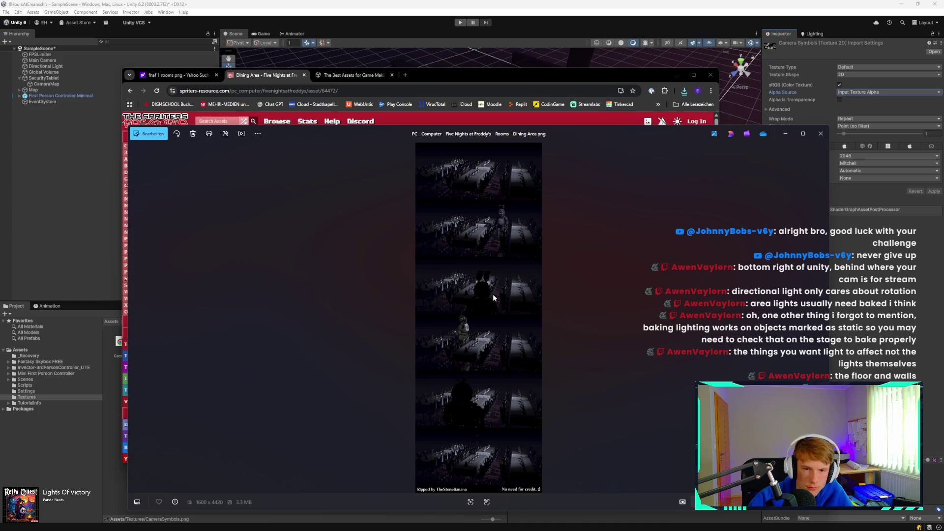
scroll(493, 294, "up", 3)
scroll(493, 294, "down", 3)
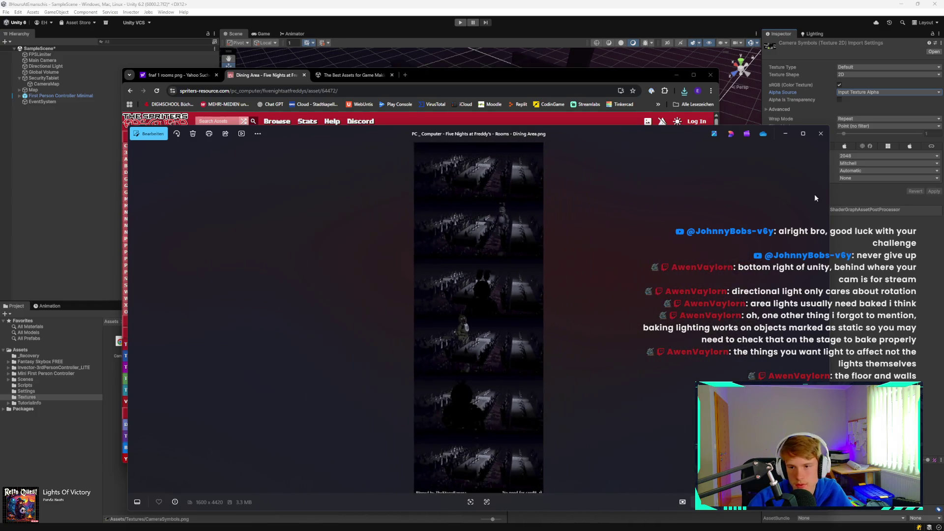
left_click(821, 133)
Step: Drag the Dining Area PNG out of Chrome's downloads list and move the browser window aside
left_click(684, 91)
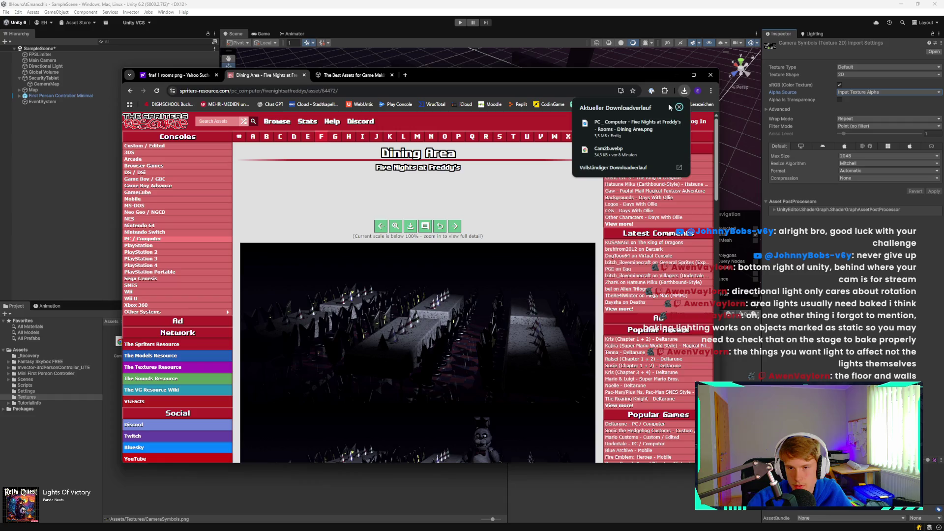
mouse_move(634, 125)
left_mouse_down()
mouse_move(159, 324)
mouse_move(246, 499)
left_mouse_up()
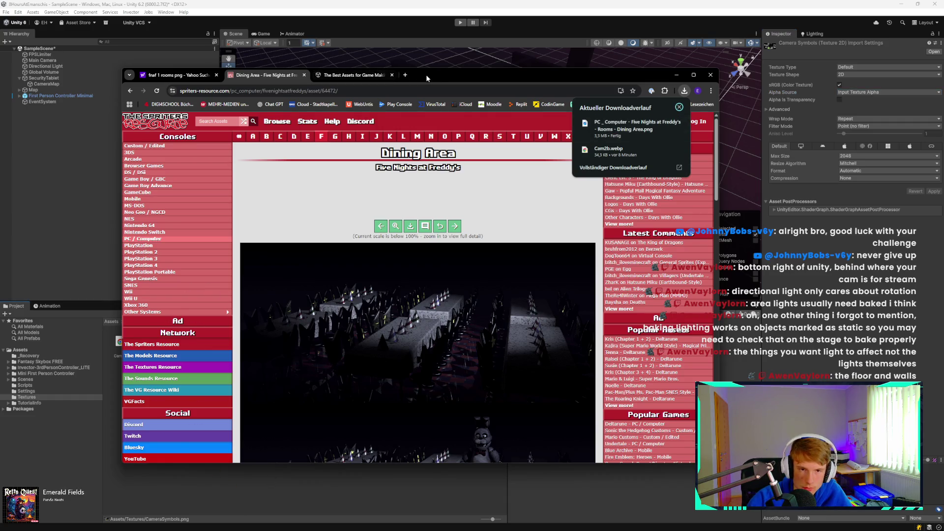
left_click_drag(443, 75, 691, 80)
left_click(934, 96)
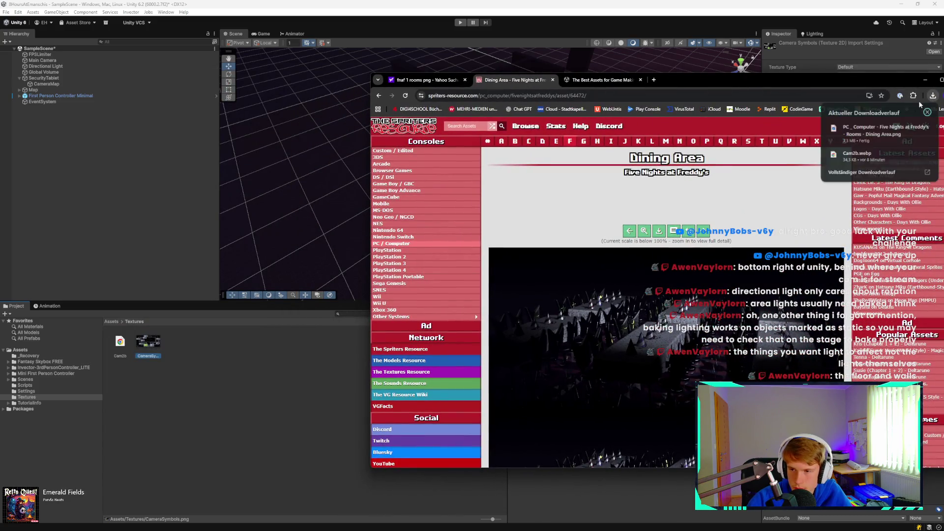
Step: Open File Explorer with Win+E and try dragging the Dining Area PNG into Unity
mouse_move(876, 131)
left_mouse_down()
mouse_move(723, 154)
mouse_move(261, 358)
left_mouse_up()
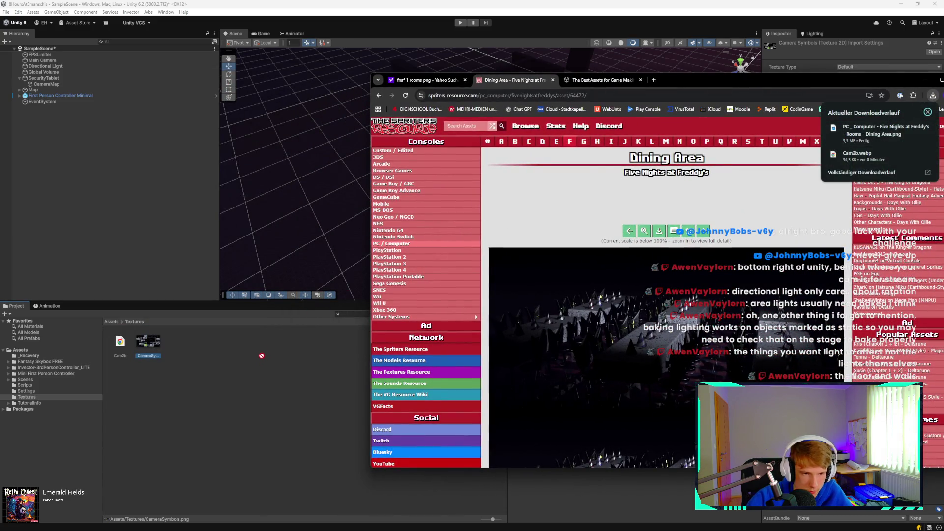
left_click_drag(286, 328, 277, 352)
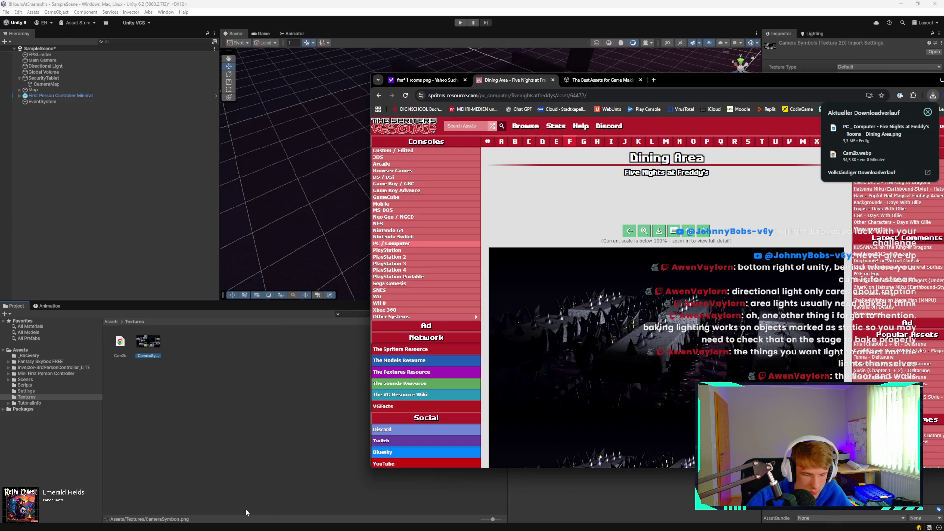
key("super+e")
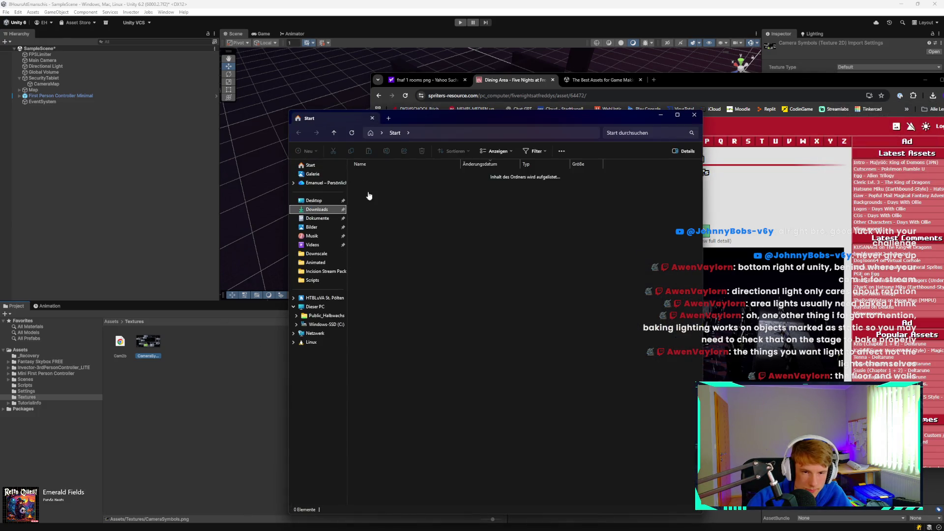
mouse_move(407, 186)
left_mouse_down()
mouse_move(306, 240)
mouse_move(212, 402)
left_mouse_up()
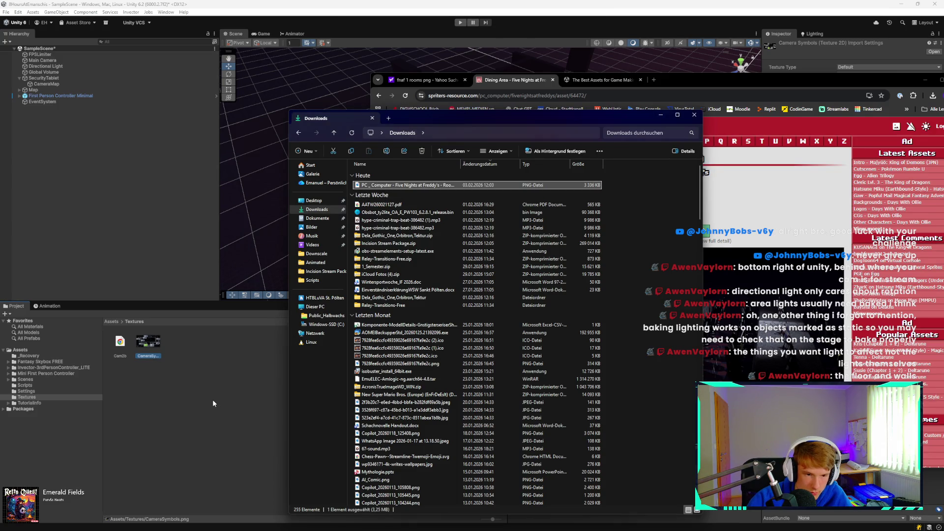
left_click(213, 403)
right_click(189, 355)
left_click(203, 369)
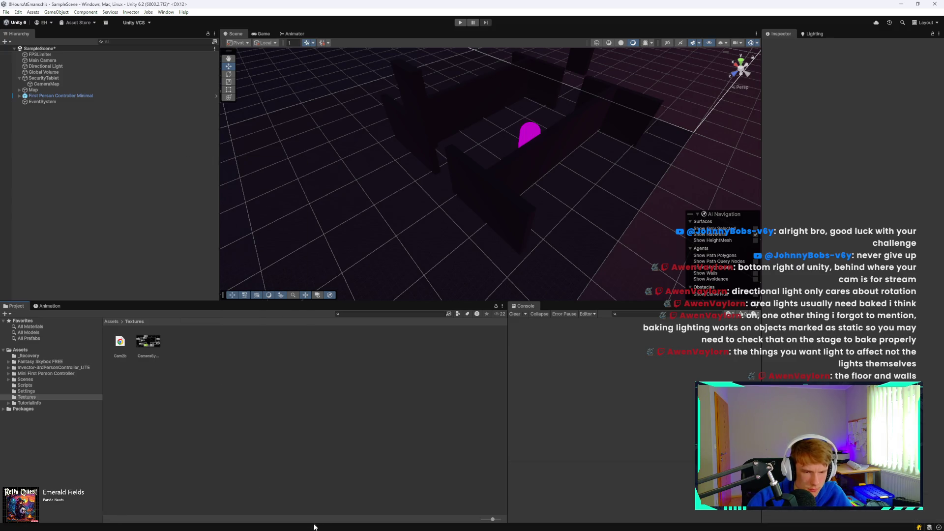
Step: Restore the windows, copy the Dining Area PNG from Downloads, and switch to the Scripts window
key("super")
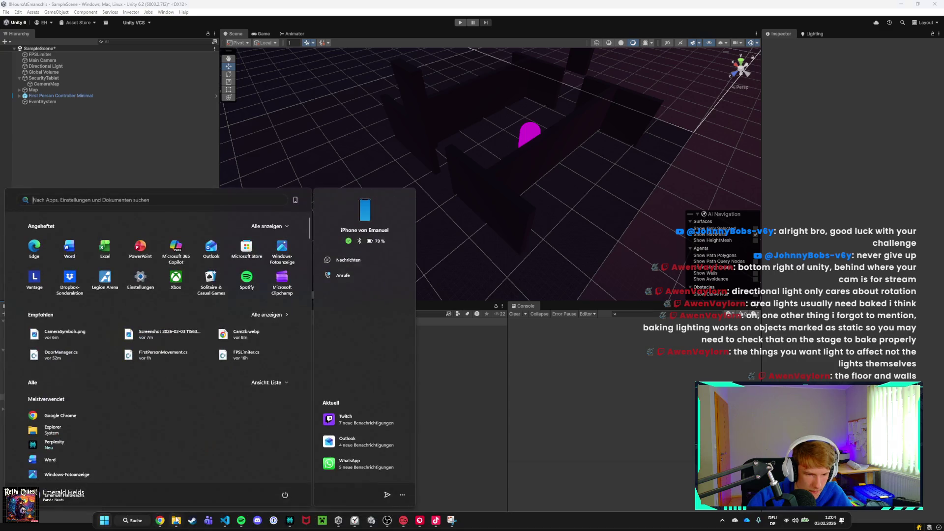
left_click(162, 486)
key("super+d")
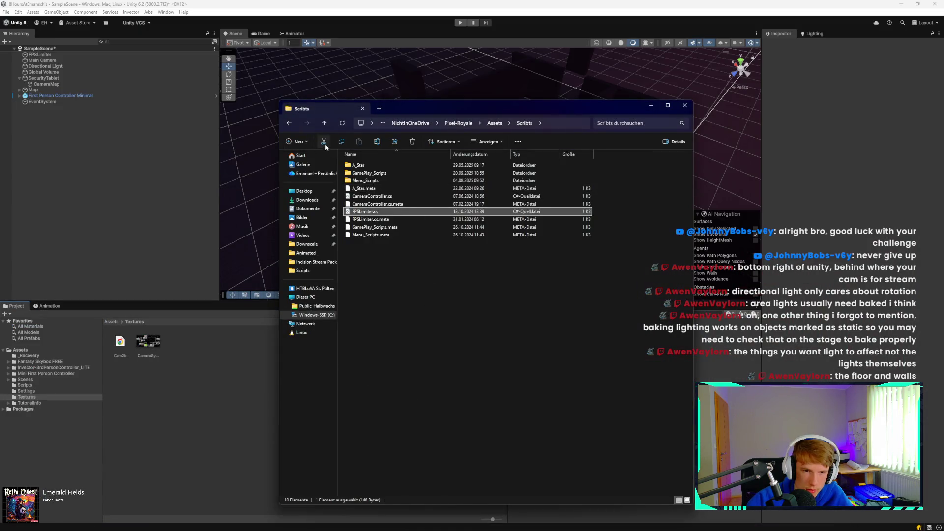
mouse_move(176, 521)
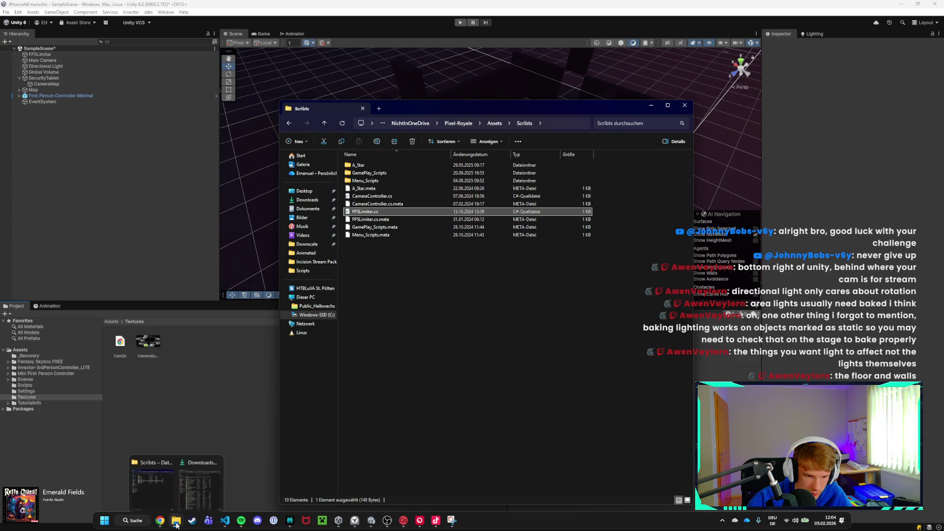
left_click(205, 485)
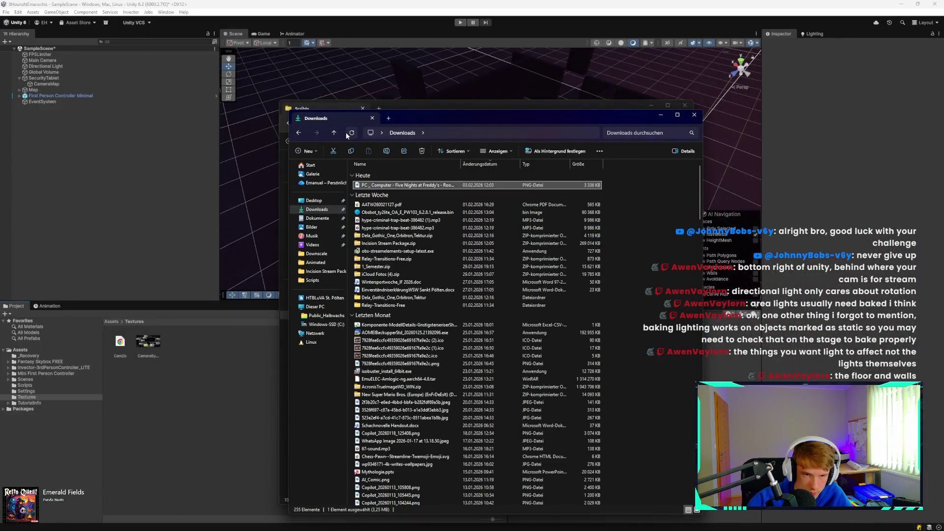
left_click_drag(374, 185, 206, 385)
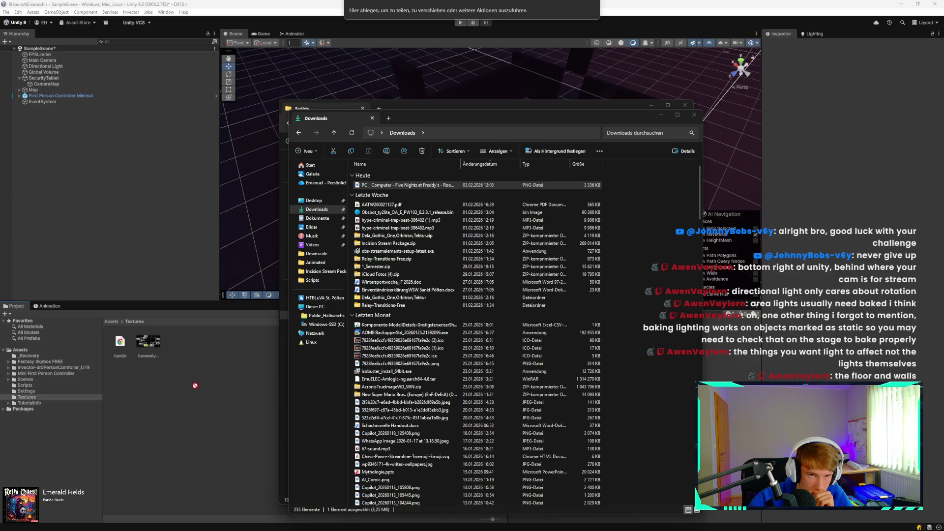
mouse_move(174, 358)
left_mouse_down()
mouse_move(229, 245)
mouse_move(186, 382)
mouse_move(413, 173)
mouse_move(400, 188)
left_mouse_up()
mouse_move(183, 530)
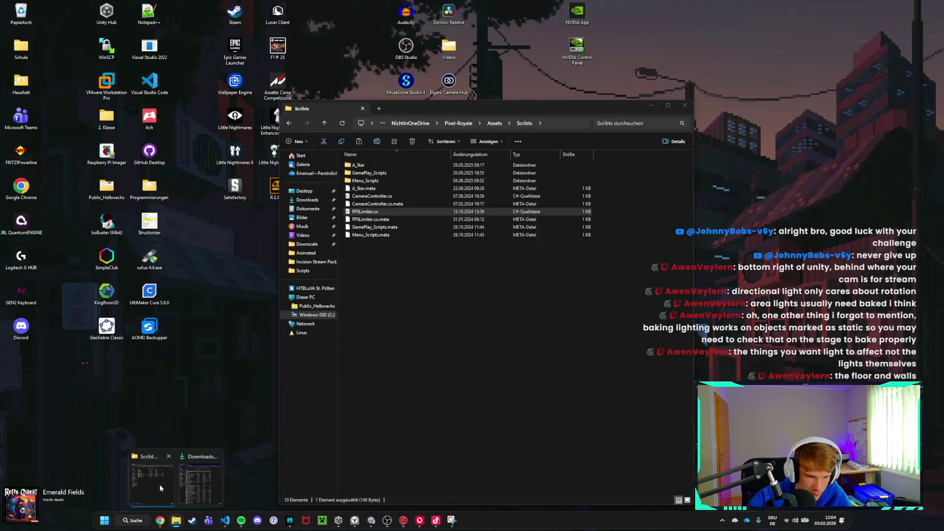
left_click(159, 485)
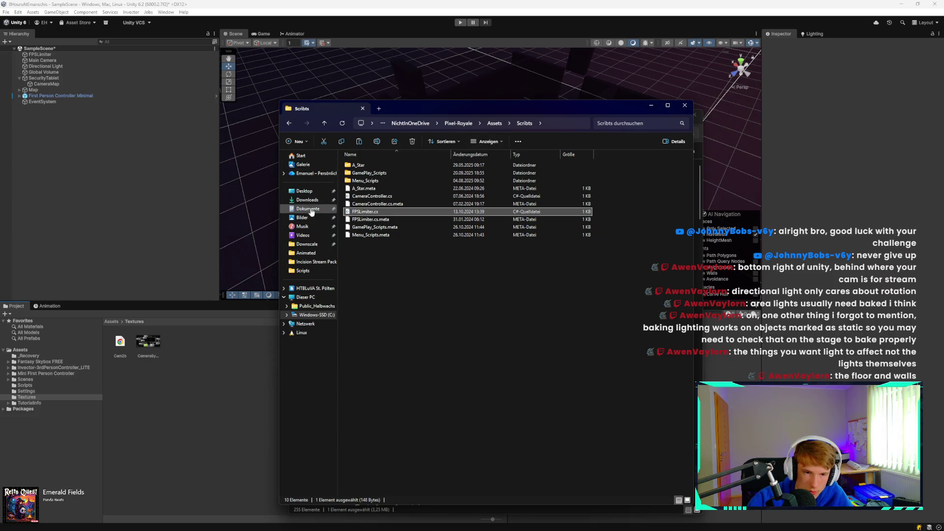
Step: Navigate to Desktop > Programmierungen > Unity > Unity Projects > project > Assets > Textures
left_click(306, 192)
left_click(402, 173)
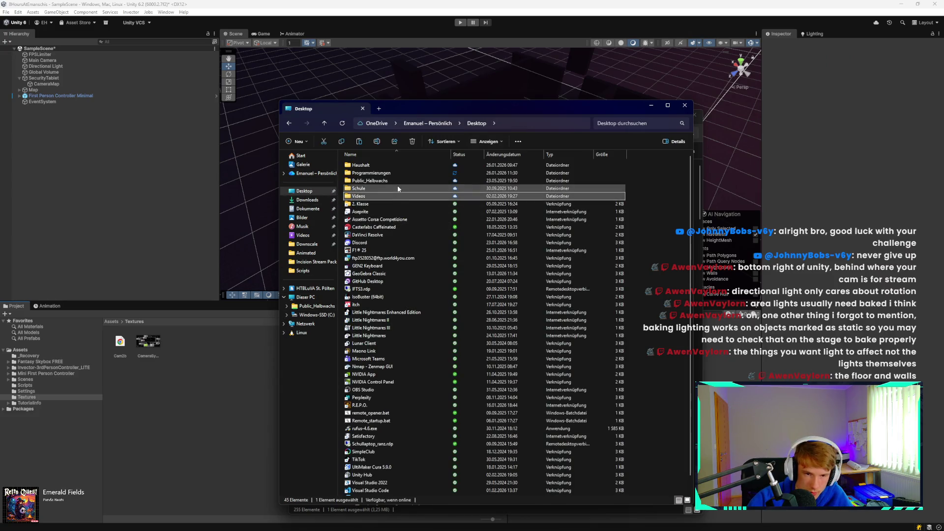
double_click(403, 173)
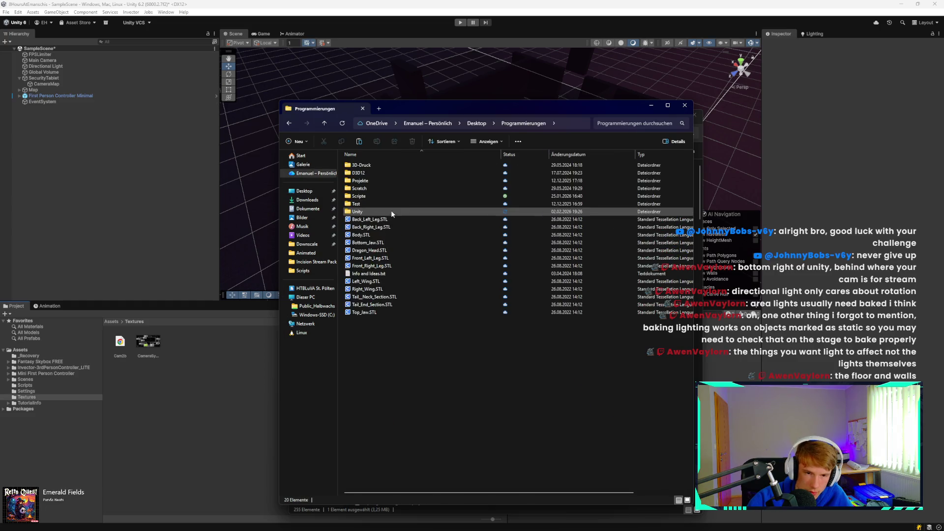
double_click(391, 207)
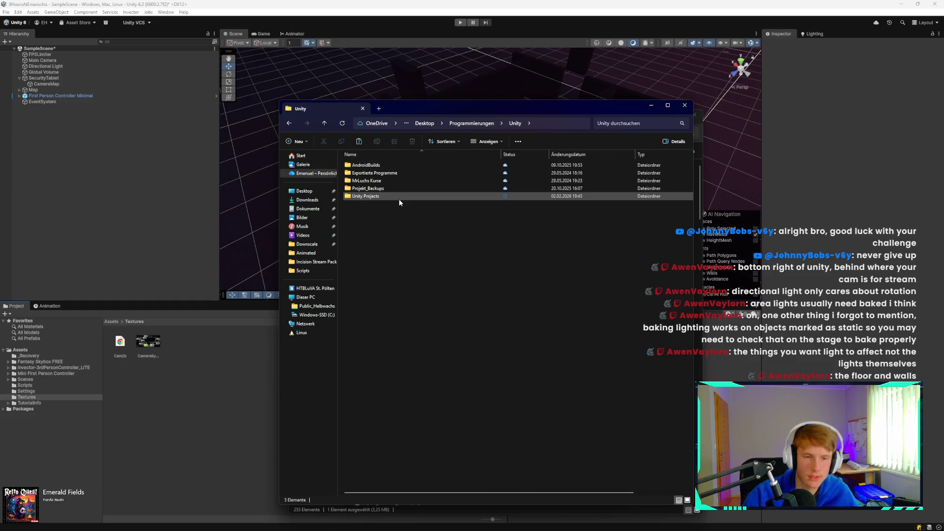
left_click(404, 196)
double_click(403, 196)
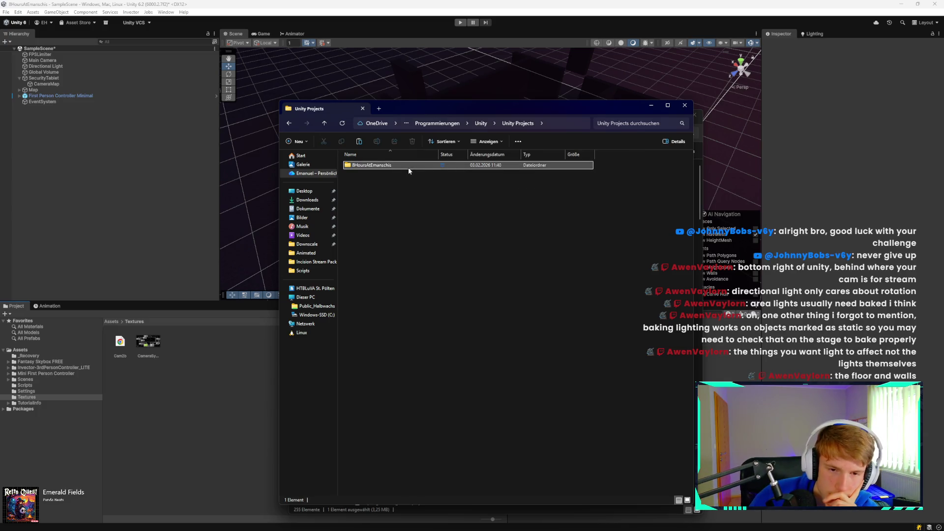
double_click(408, 167)
double_click(404, 173)
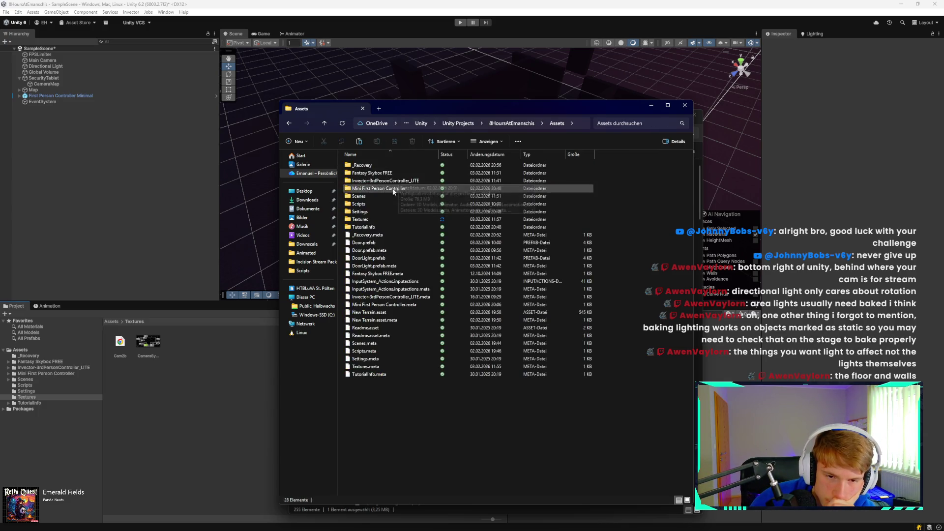
left_click(394, 219)
double_click(394, 220)
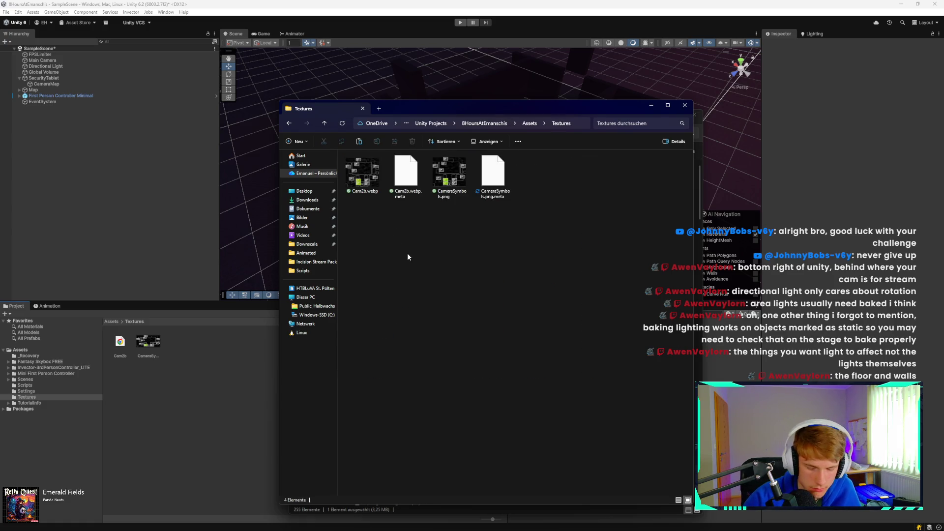
Step: Paste the Dining Area PNG into Textures and select it in Unity
key("ctrl+v")
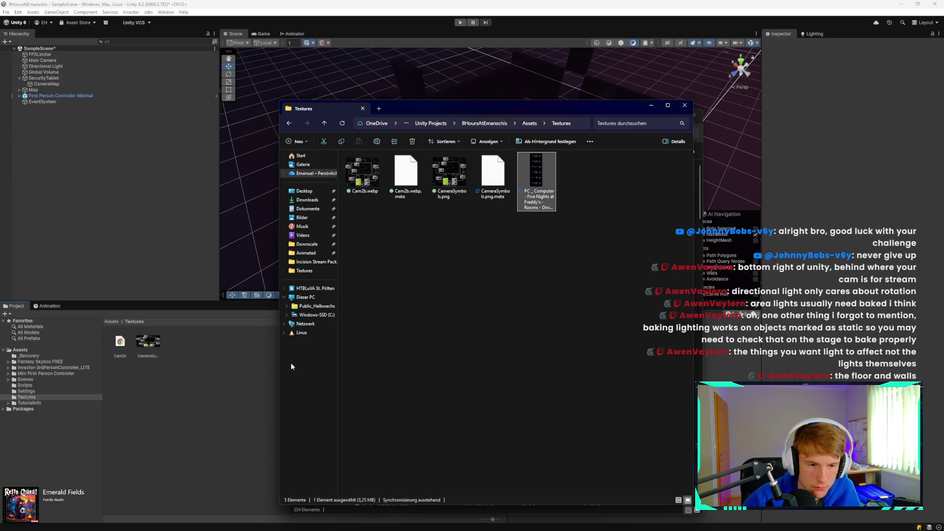
left_click(247, 386)
left_click(176, 341)
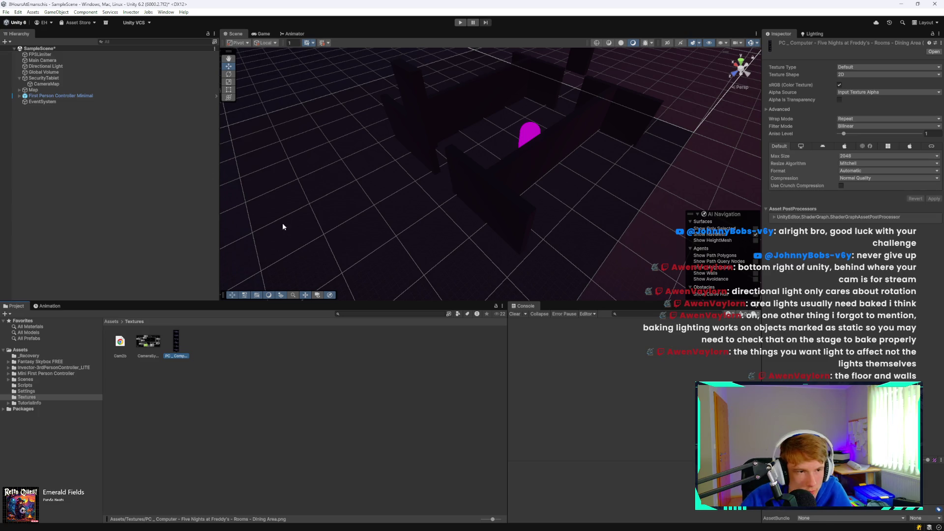
Step: Try assigning the Dining Area texture as CameraMap's source image
left_click(128, 84)
mouse_move(179, 337)
left_mouse_down()
mouse_move(694, 138)
mouse_move(860, 183)
mouse_move(845, 181)
left_mouse_up()
left_click(175, 337)
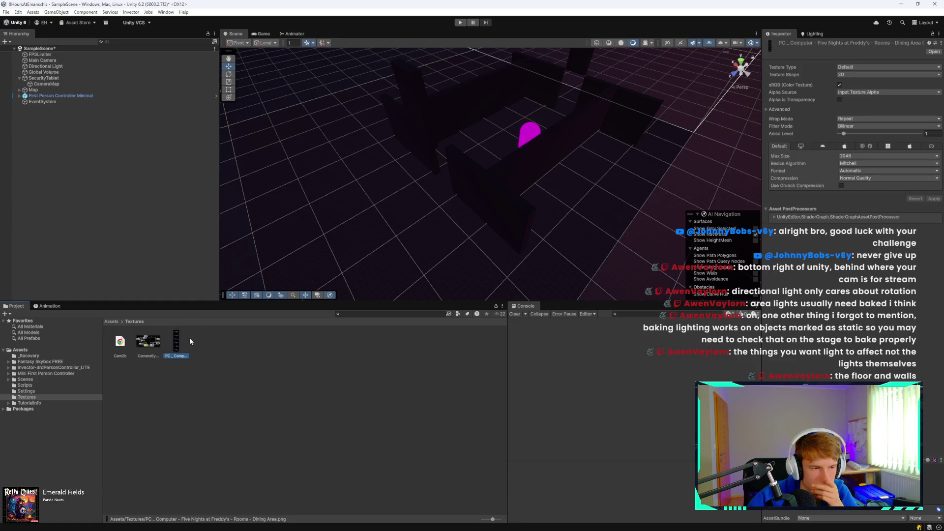
left_click(162, 343)
Step: Set the CameraSymbols texture shape to 3D and apply
left_click(146, 346)
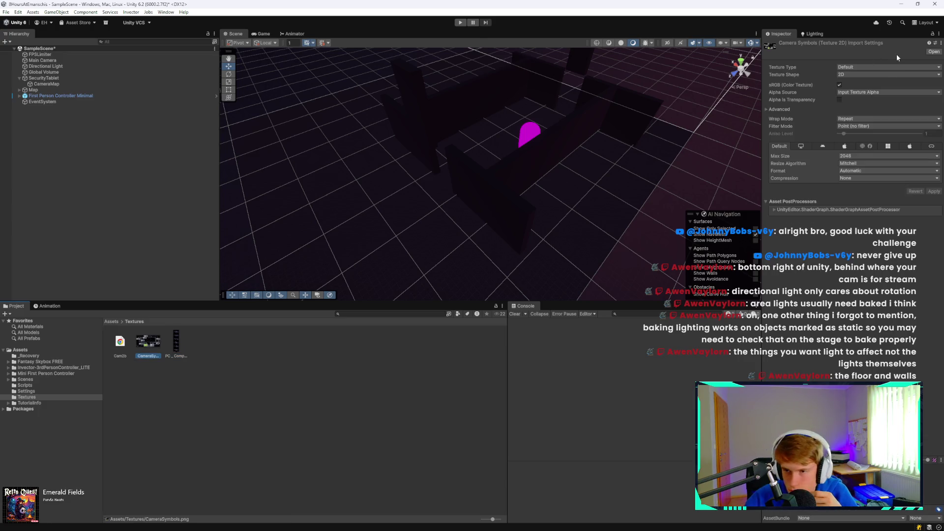
left_click(883, 74)
left_click(855, 109)
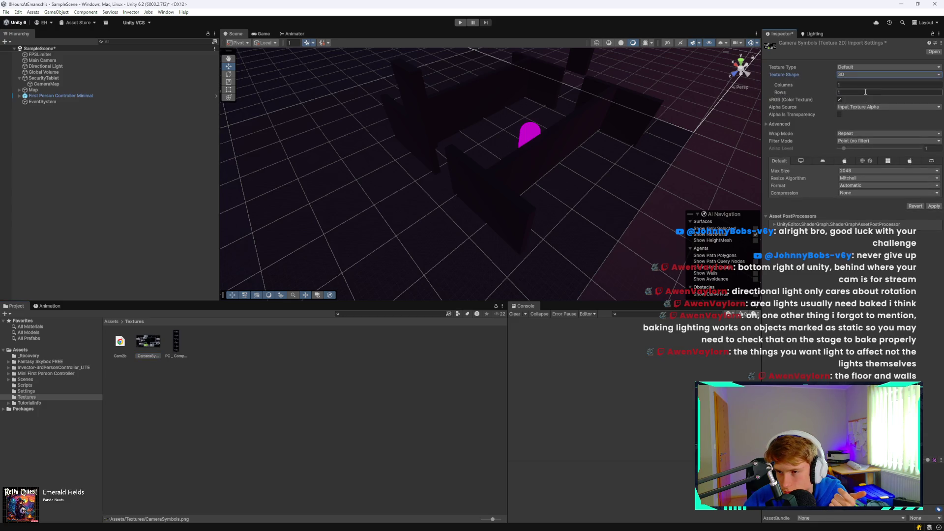
left_click(934, 207)
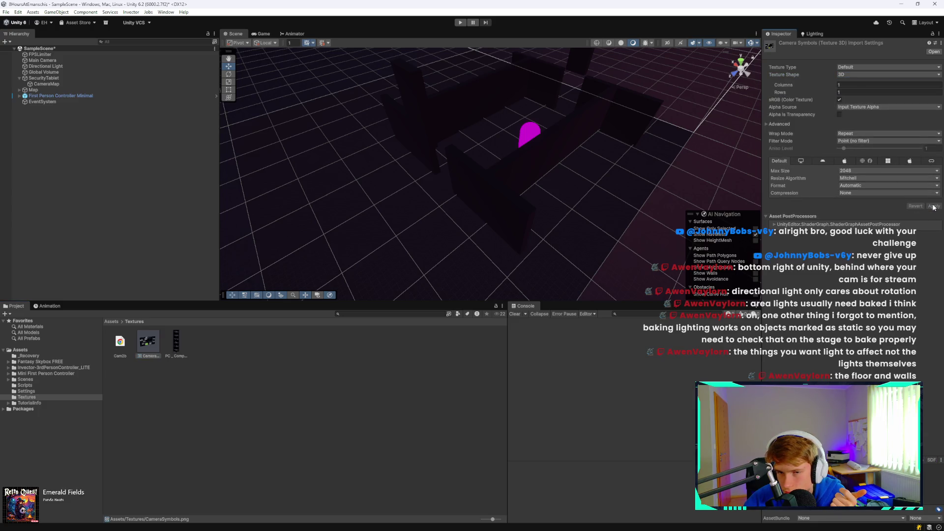
Step: Drag CameraSymbols into the Hierarchy, then switch its texture shape back to 2D and apply
mouse_move(147, 340)
left_mouse_down()
mouse_move(362, 222)
mouse_move(84, 95)
mouse_move(84, 85)
left_mouse_up()
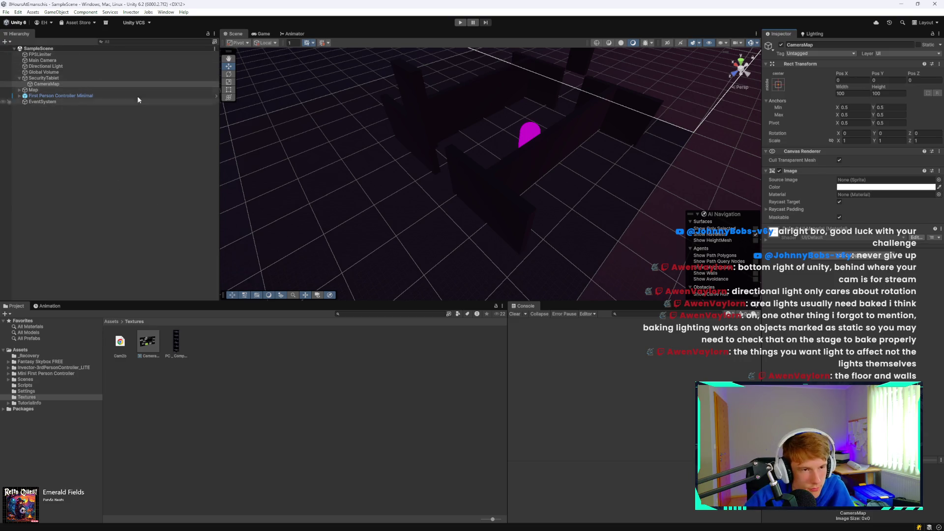
left_click(147, 342)
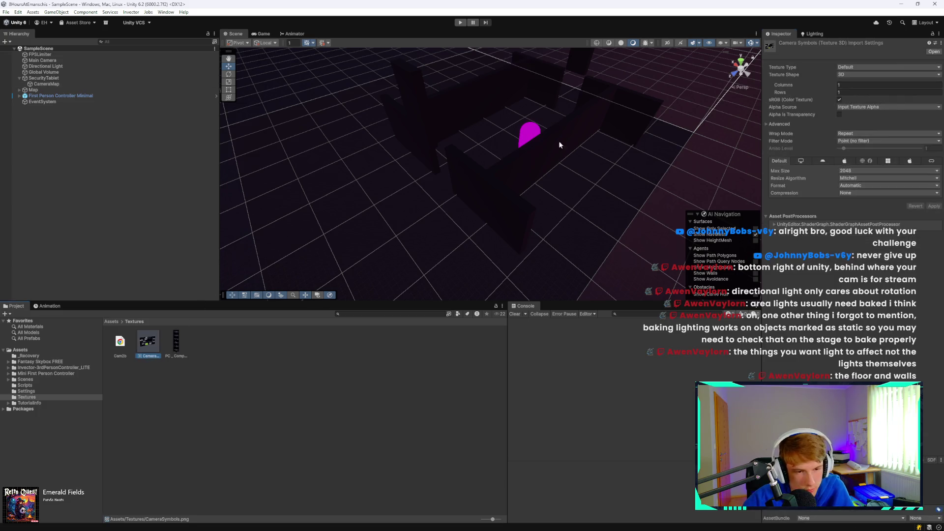
left_click(861, 74)
left_click(854, 82)
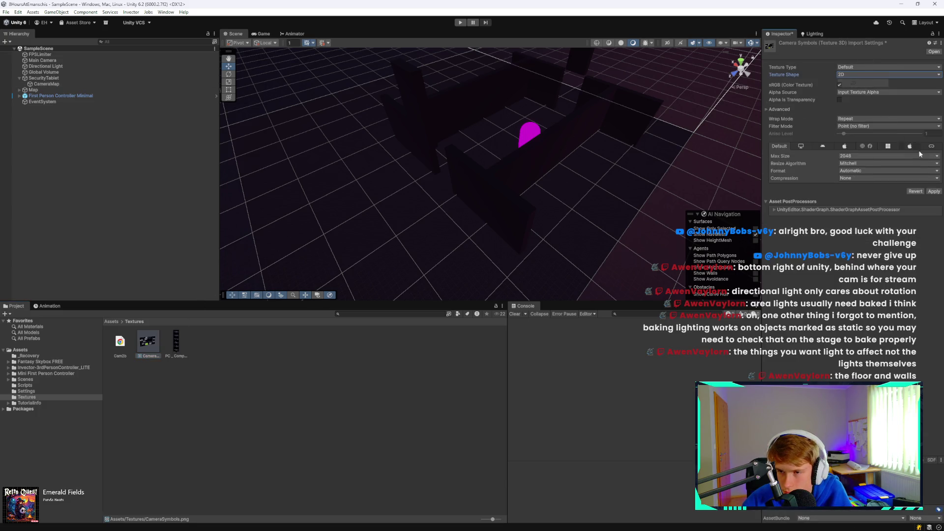
left_click(934, 192)
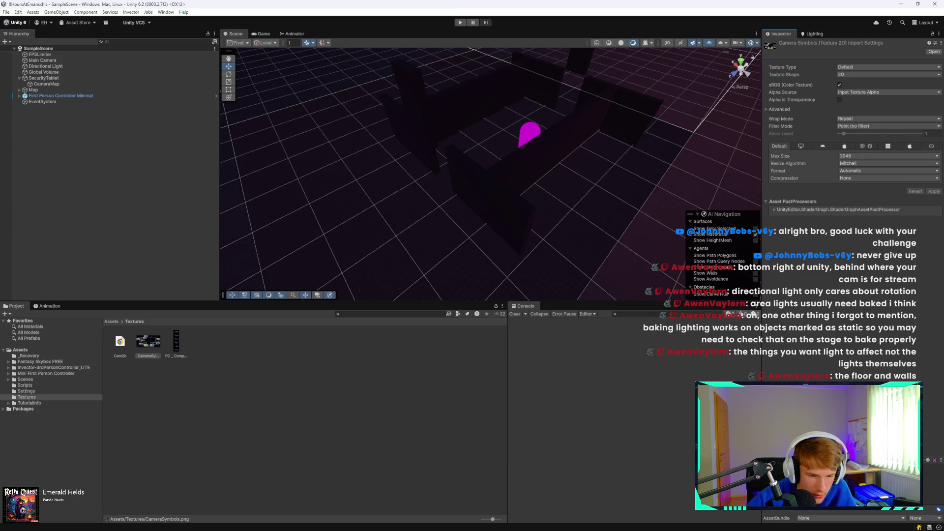
mouse_move(371, 527)
left_click(290, 521)
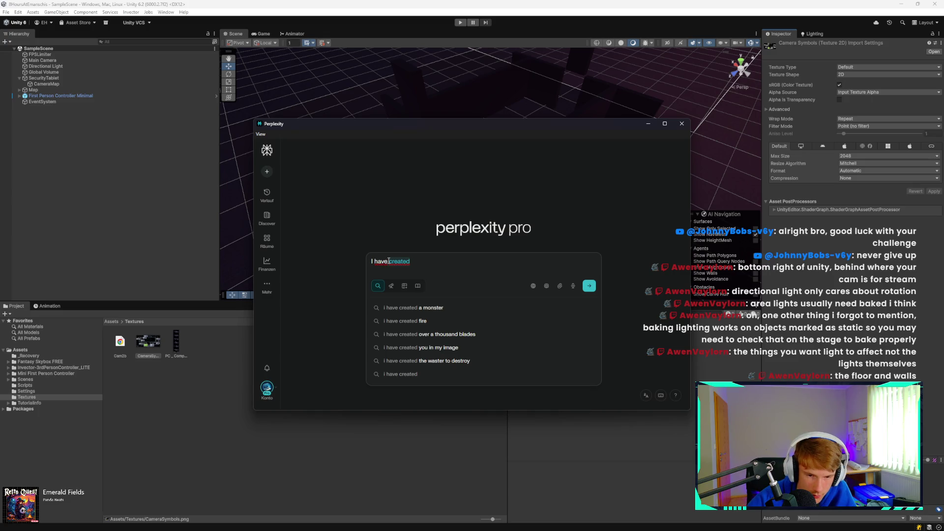
Step: Ask Perplexity why imported PNG files in a Unity 3D project can't be used in UI images, and read the answer
type("imported o")
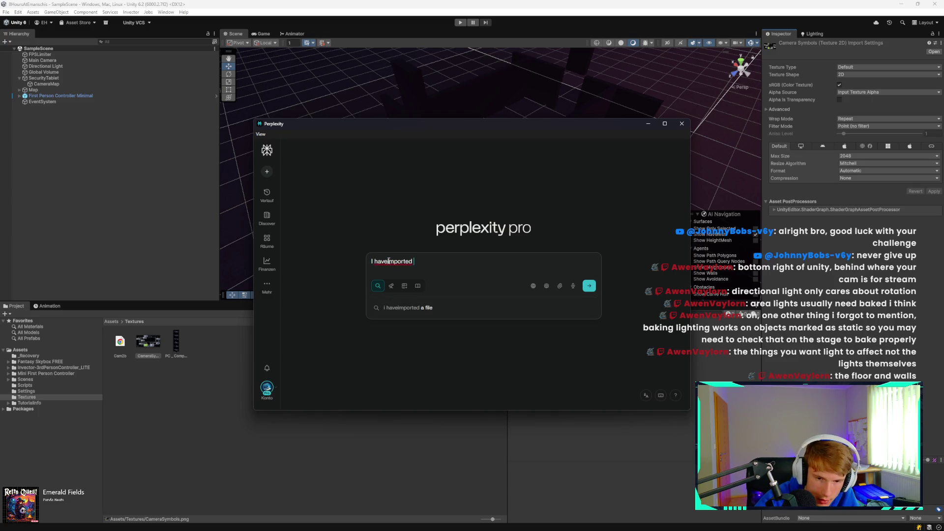
key("BackSpace")
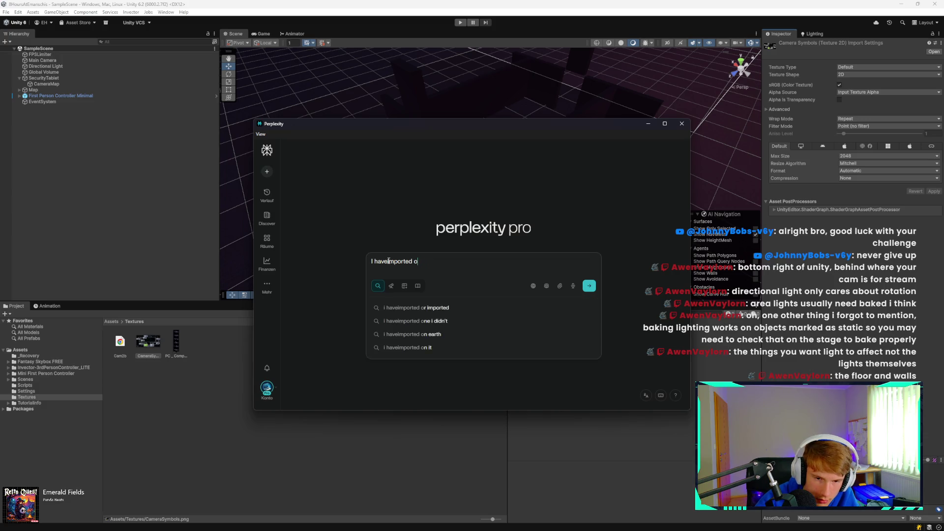
type("p")
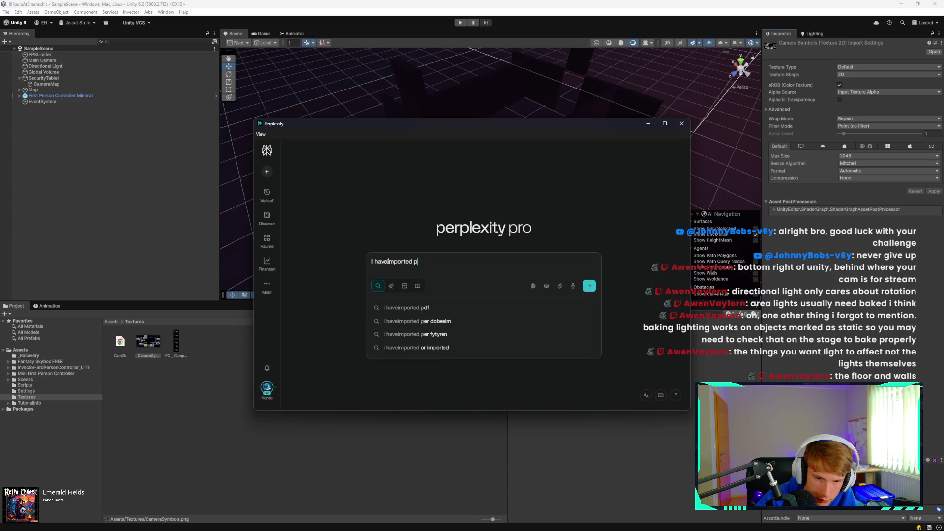
type("ng file")
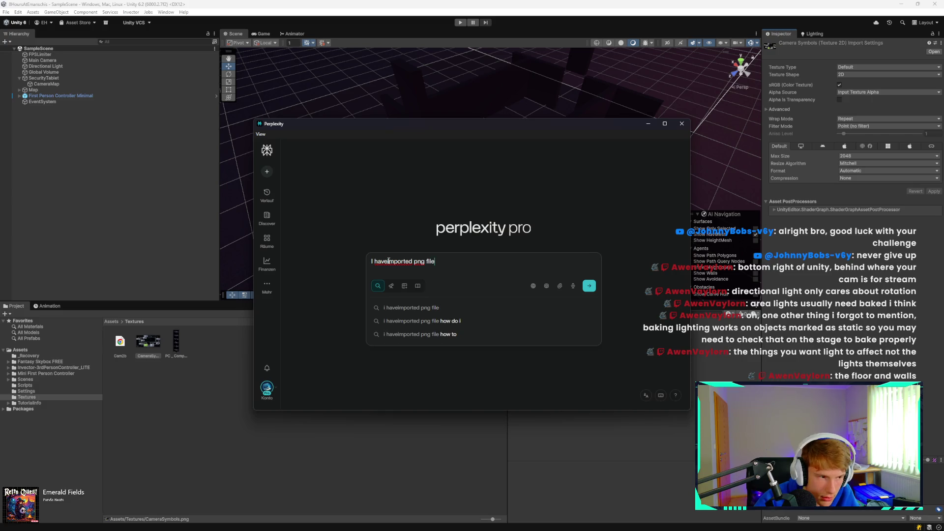
type("s in")
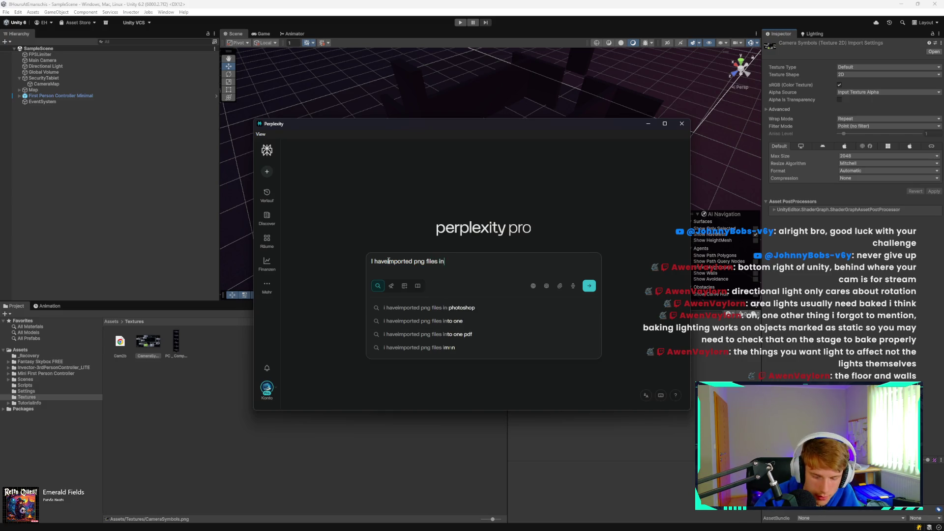
type(" my unity")
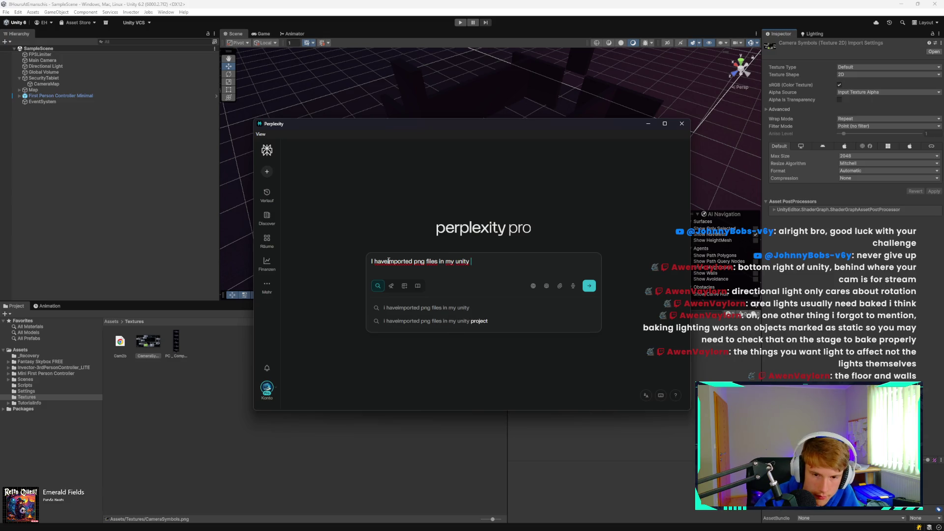
type(" 3d pro")
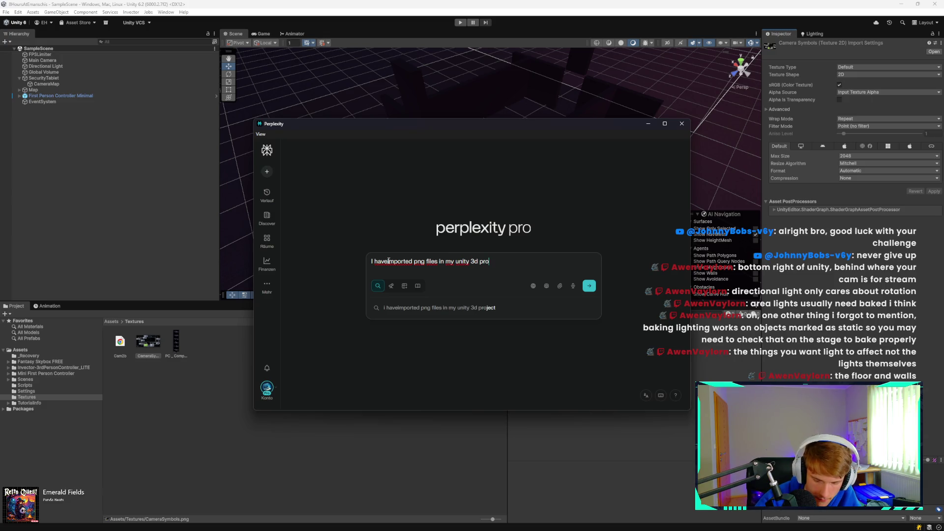
type("ject and ")
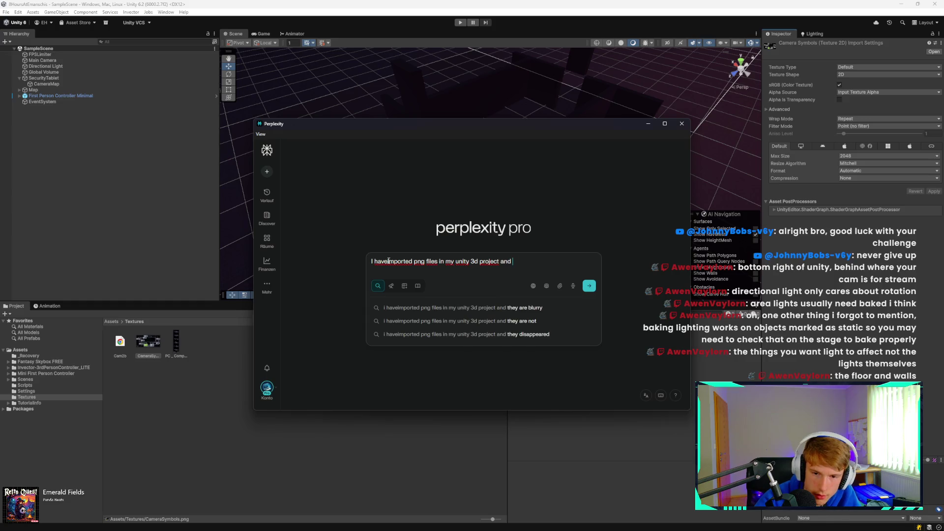
type("i can")
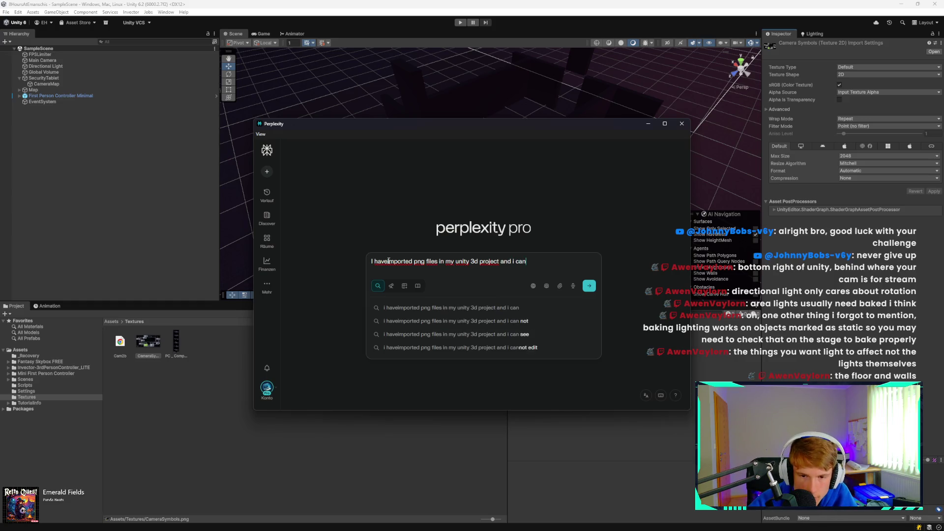
type("'t use them in the ui")
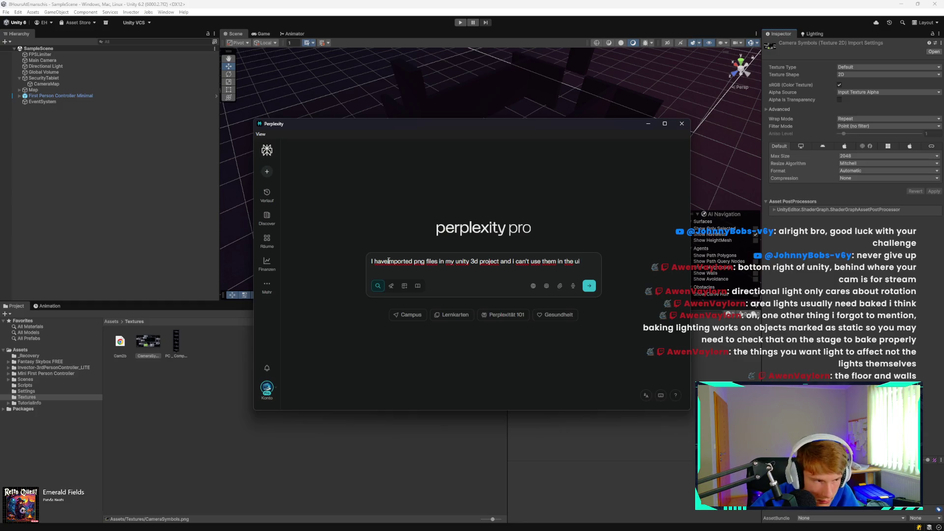
type(" imge")
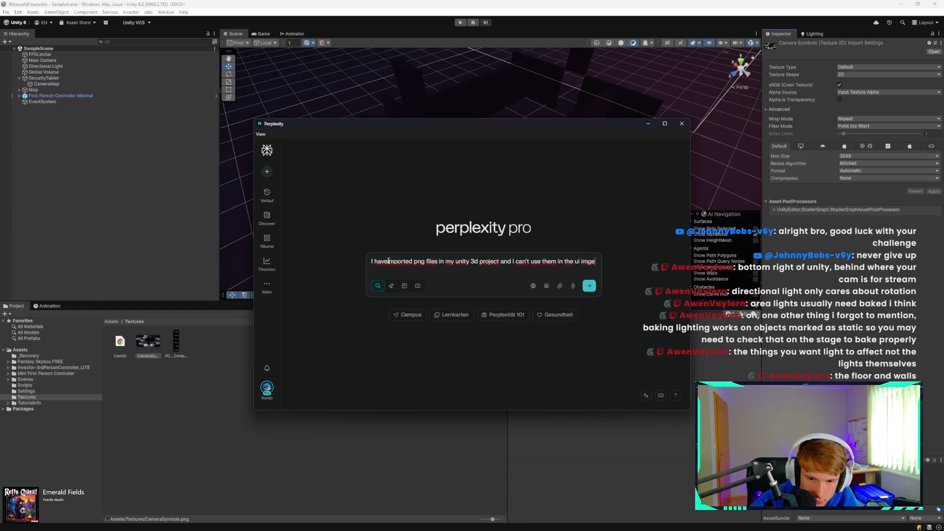
key("BackSpace")
type("ges")
key("Return")
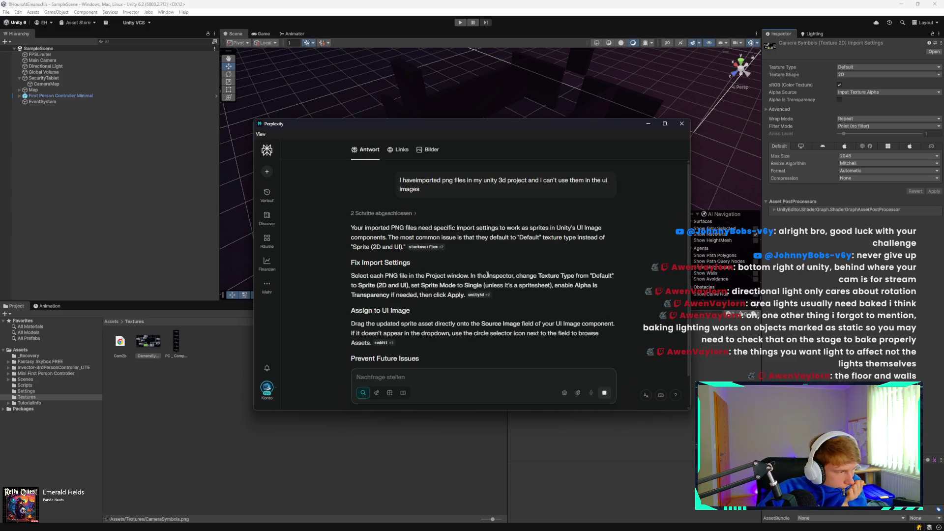
scroll(480, 274, "down", 2)
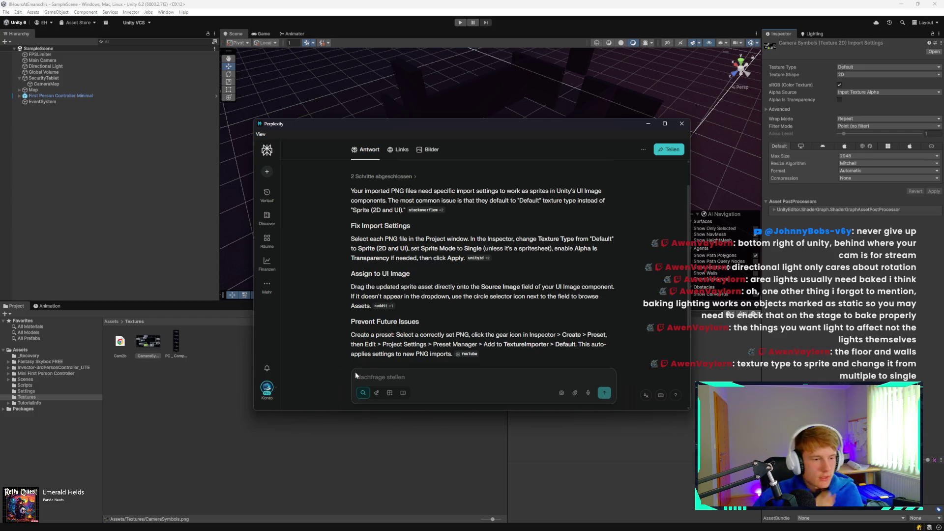
left_click(181, 392)
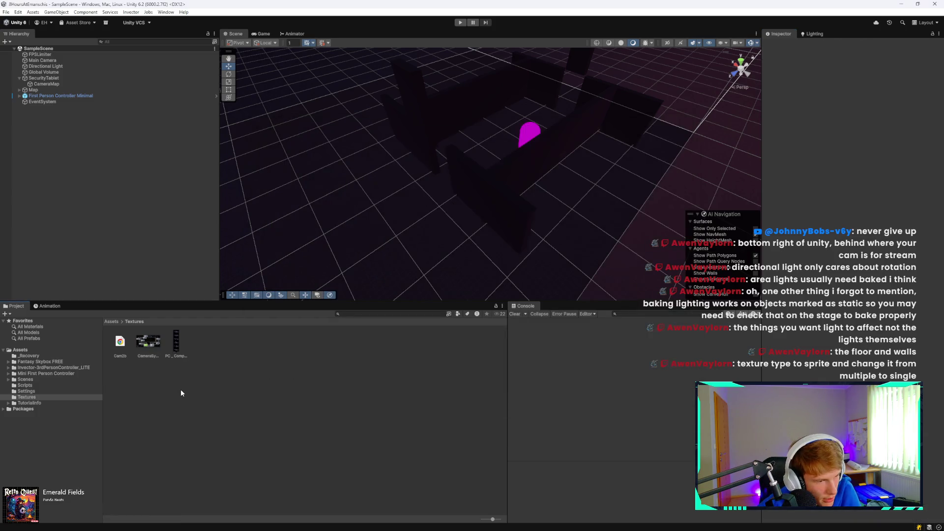
Step: Browse CameraSymbols' texture type, shape, alpha source and advanced settings without changing them
left_click(147, 357)
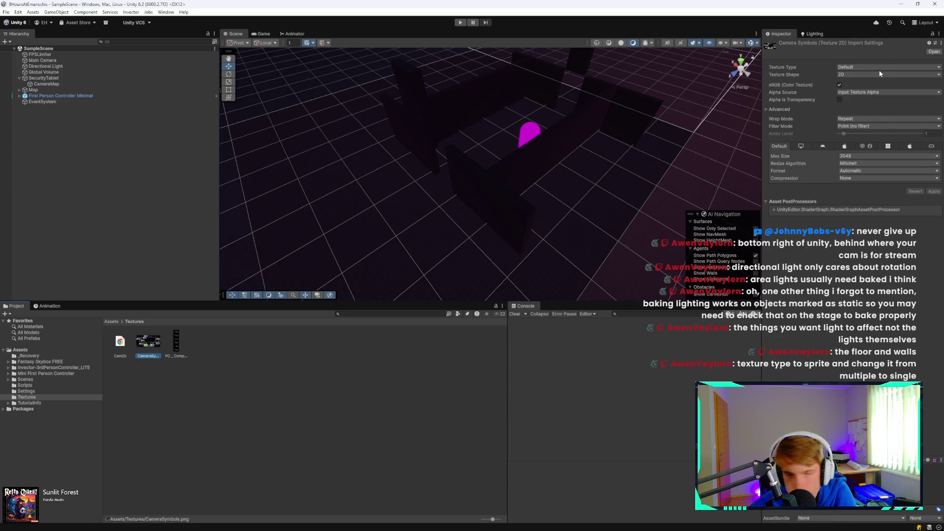
left_click(880, 69)
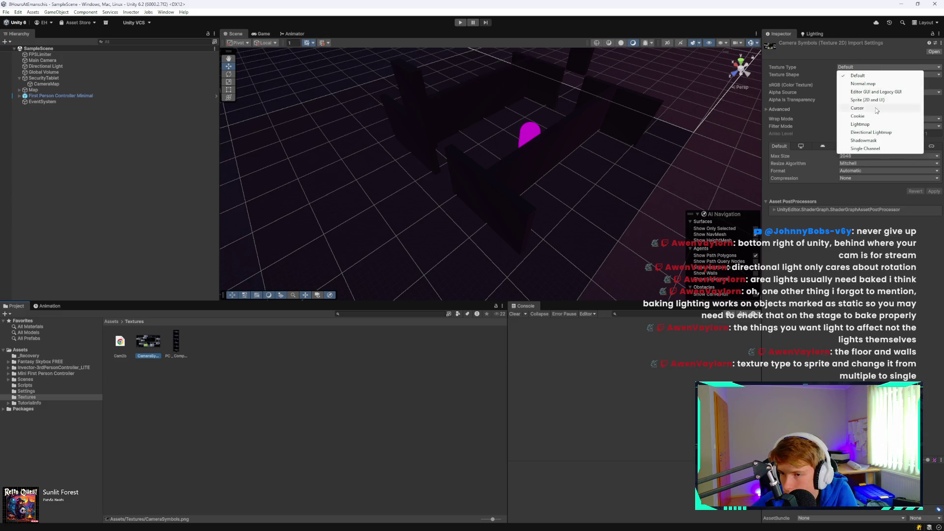
left_click(936, 83)
left_click(932, 75)
left_click(929, 98)
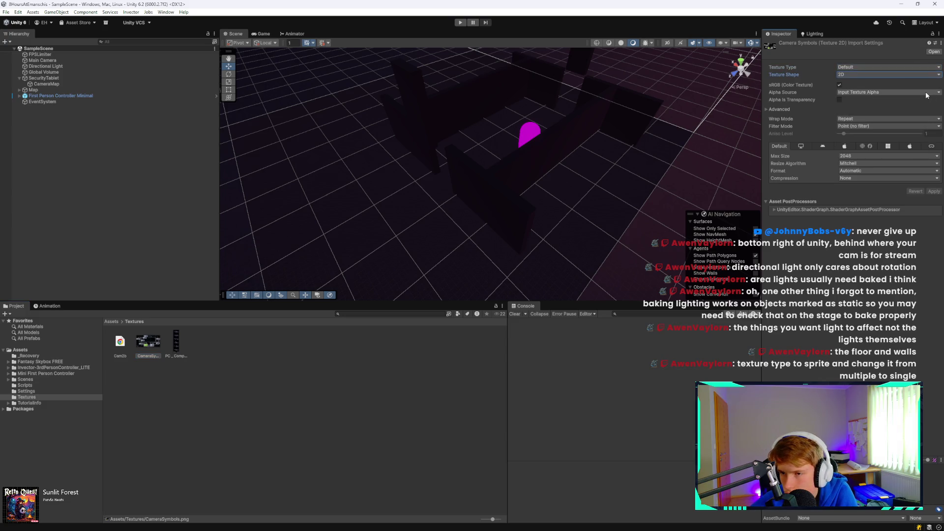
left_click(928, 93)
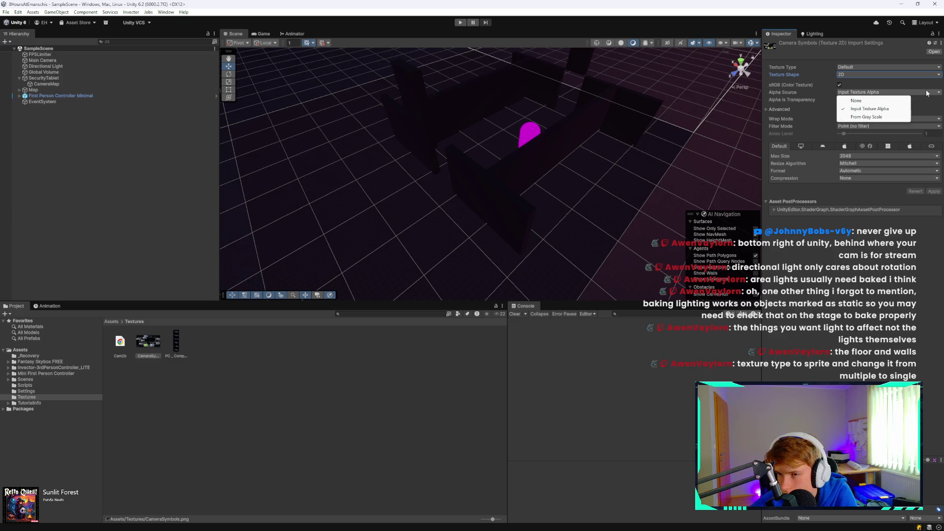
left_click(923, 110)
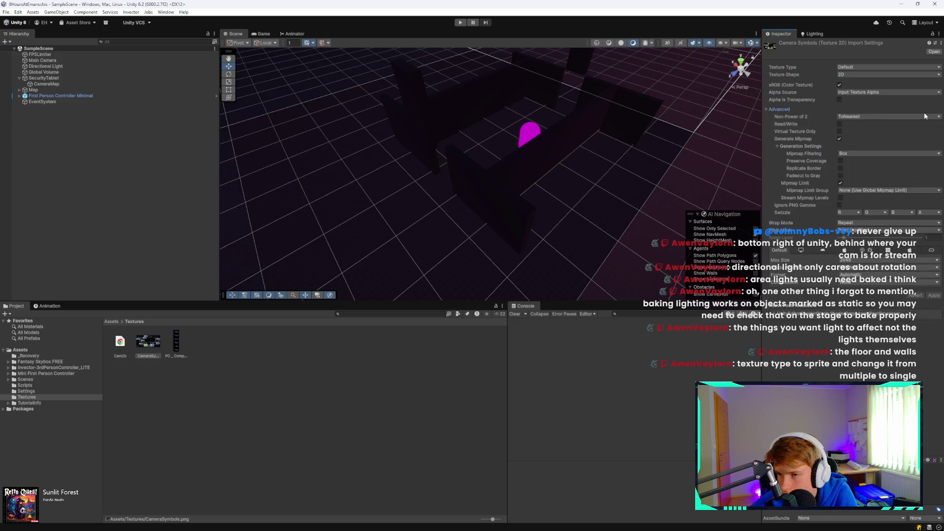
left_click(815, 110)
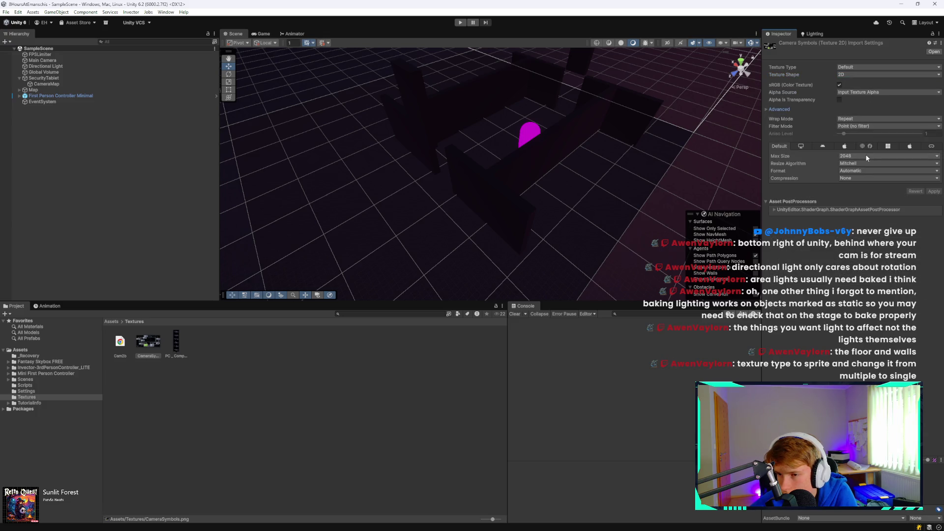
Step: Check the compression, alpha source, shape and type dropdowns again
left_click(865, 178)
left_click(866, 179)
left_click(866, 178)
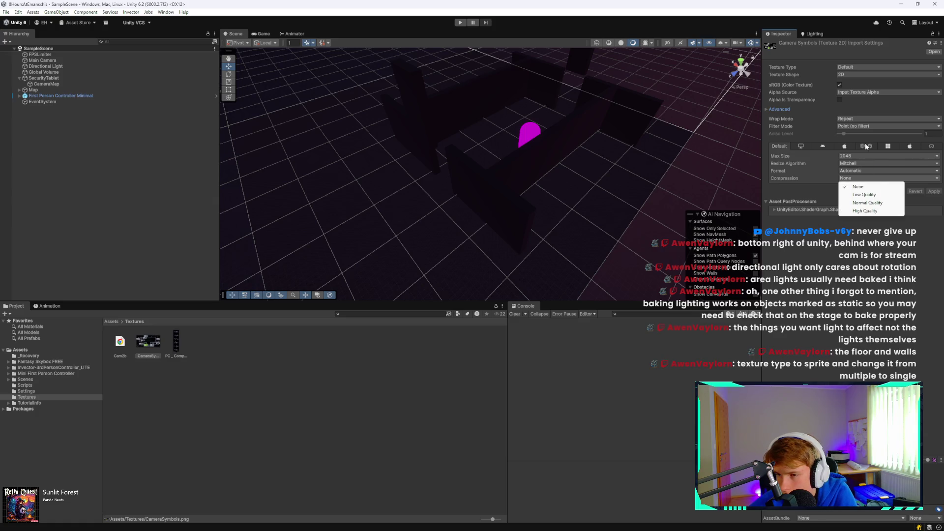
left_click(869, 93)
left_click(868, 71)
left_click(870, 75)
left_click(870, 68)
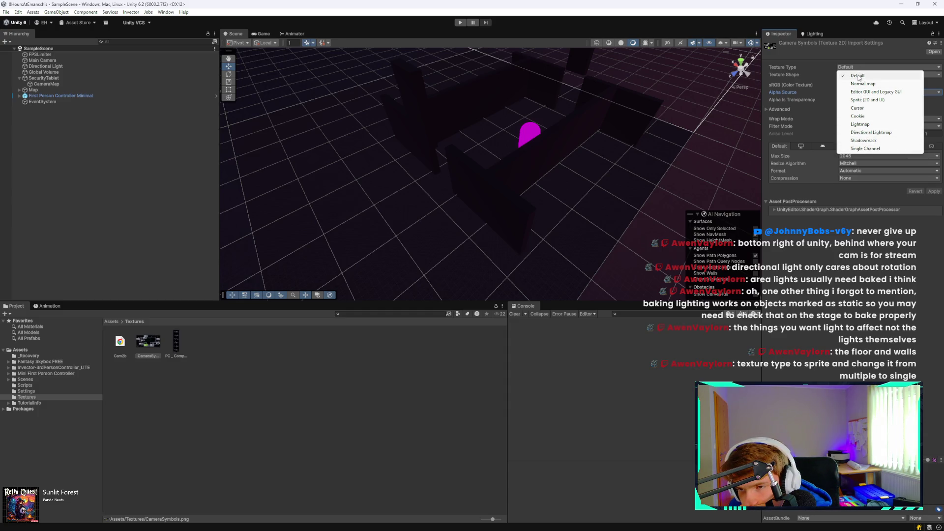
Step: Set Texture Type to Sprite (2D and UI) with Sprite Mode Single and apply
left_click(867, 100)
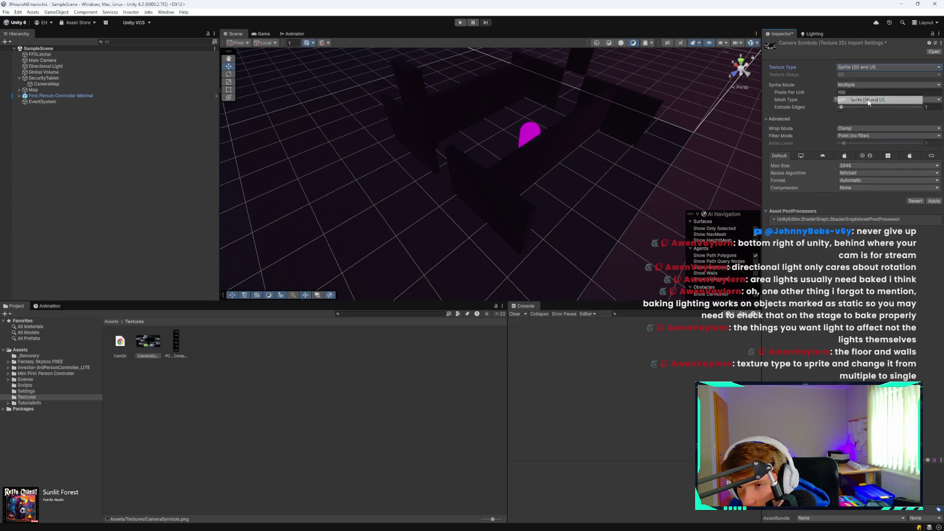
left_click(864, 85)
left_click(861, 93)
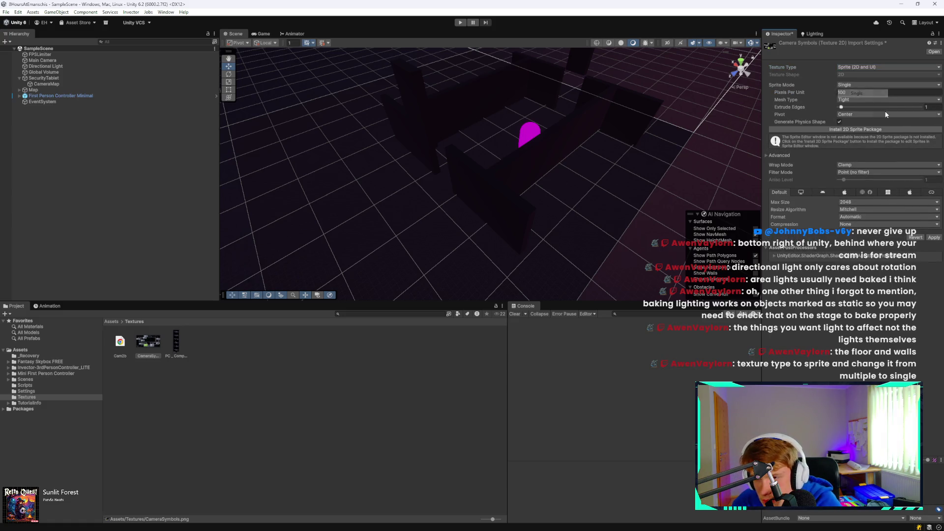
left_click(933, 238)
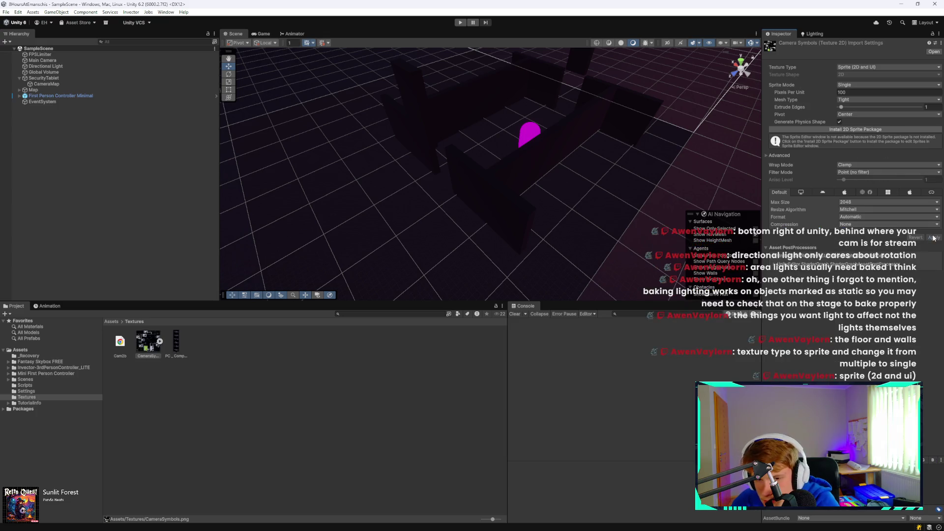
left_click(147, 341)
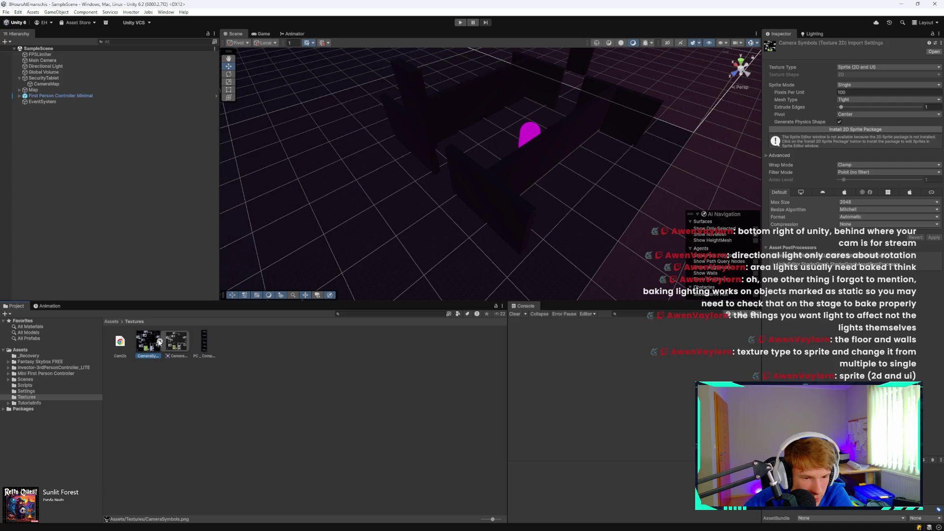
Step: Assign the CameraSymbols sprite to CameraMap's Source Image and compare the Scene and Game views
left_click(84, 84)
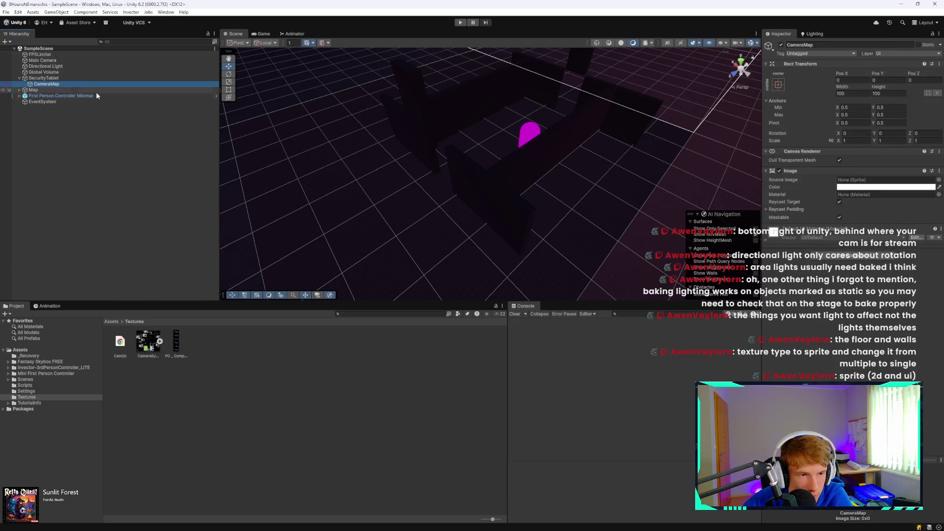
left_click(148, 341)
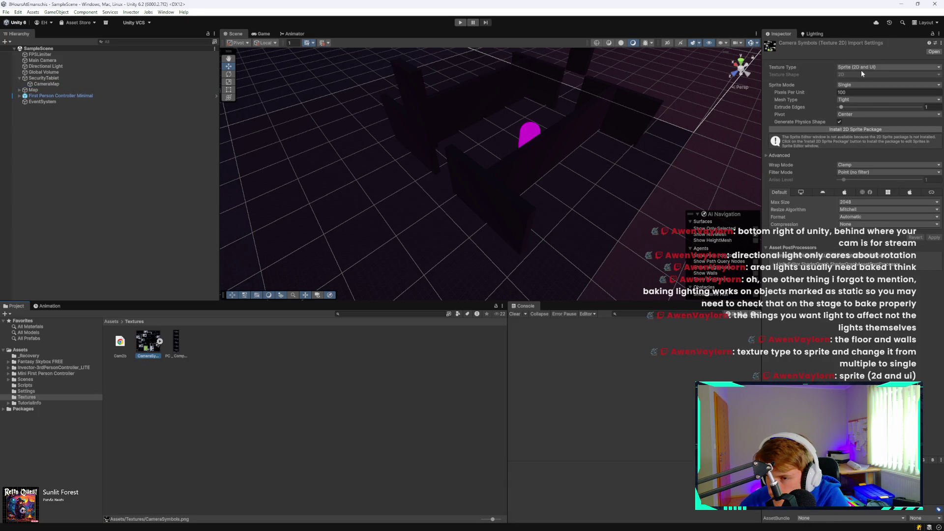
left_click(70, 84)
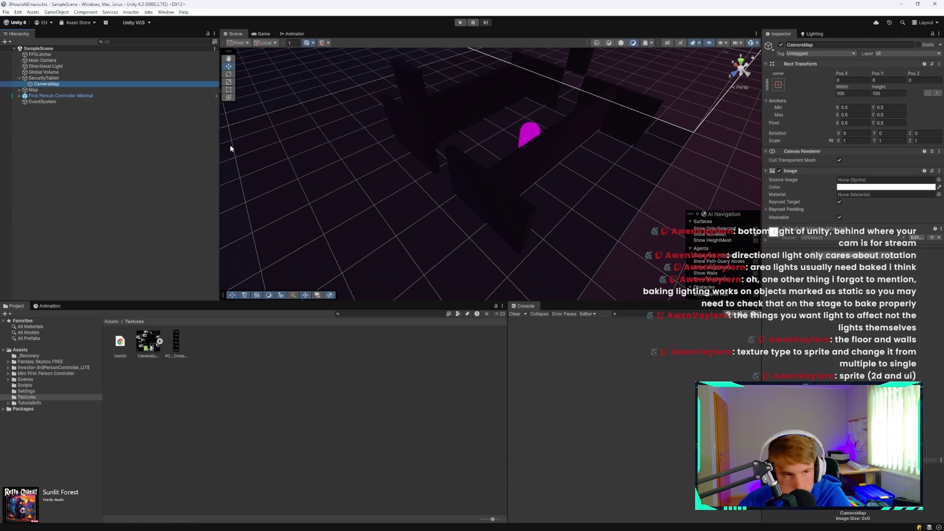
mouse_move(147, 347)
left_mouse_down()
mouse_move(590, 221)
mouse_move(876, 180)
left_mouse_up()
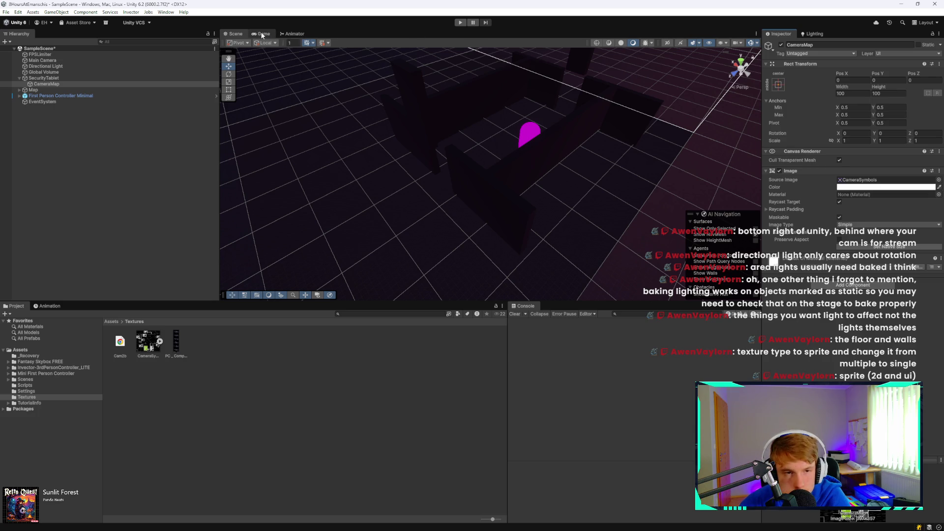
left_click(263, 34)
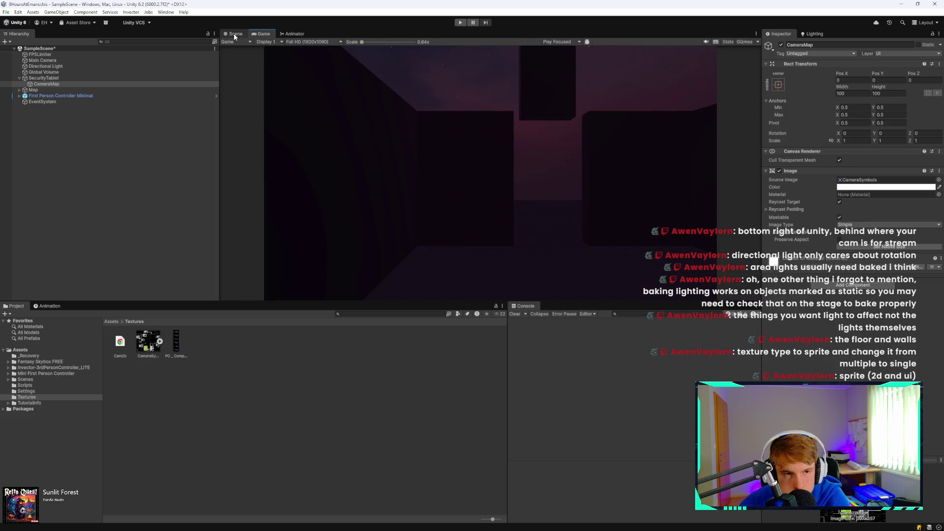
left_click(234, 34)
left_click(266, 35)
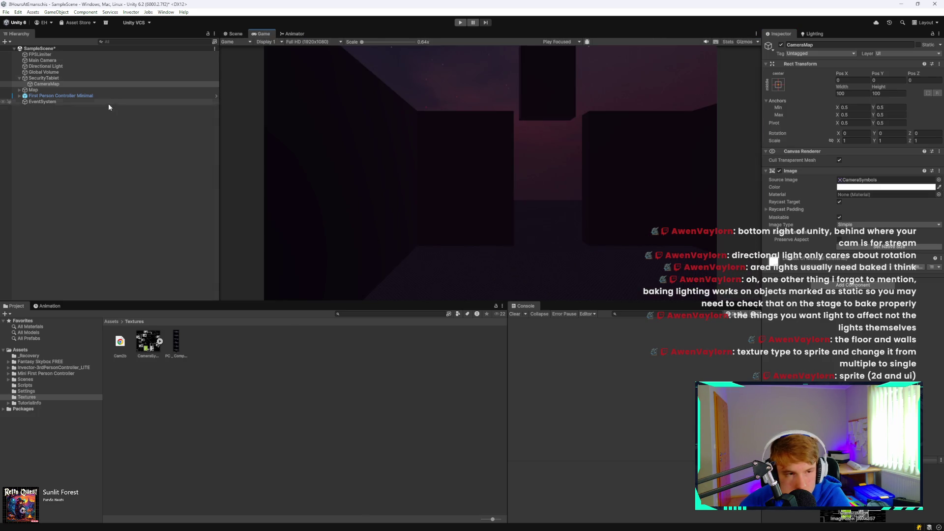
Step: Scale CameraMap uniformly to 339.79 and check it in the Scene view
left_click(112, 85)
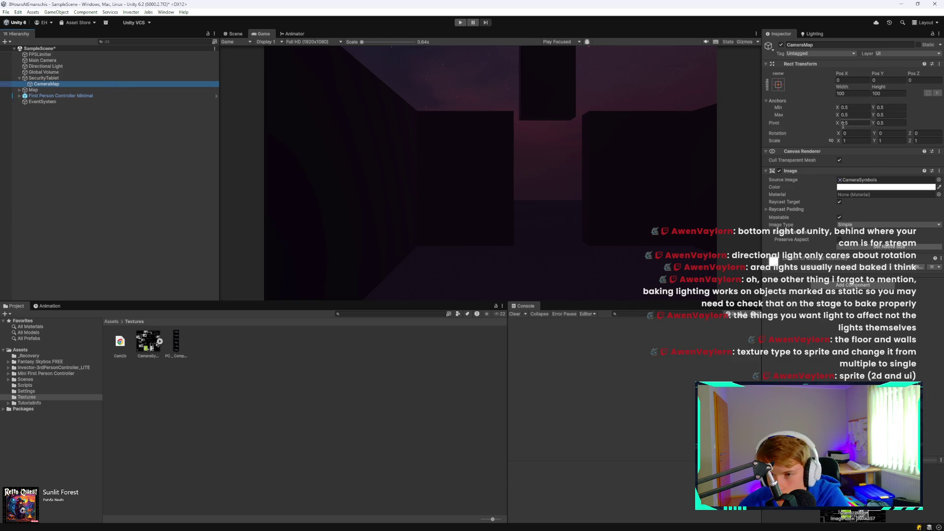
left_click(842, 141)
left_click_drag(842, 142, 18, 157)
left_click_drag(646, 195, 249, 66)
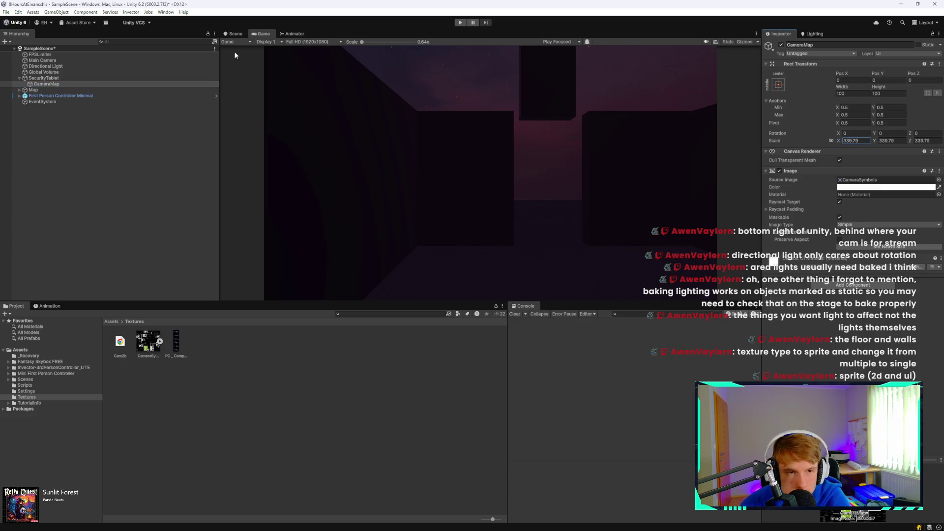
left_click(234, 34)
mouse_move(391, 162)
left_mouse_down()
mouse_move(424, 157)
mouse_move(417, 148)
mouse_move(497, 42)
mouse_move(472, 516)
mouse_move(435, 504)
mouse_move(510, 487)
mouse_move(545, 28)
mouse_move(552, 57)
mouse_move(445, 524)
mouse_move(253, 510)
mouse_move(260, 529)
left_mouse_up()
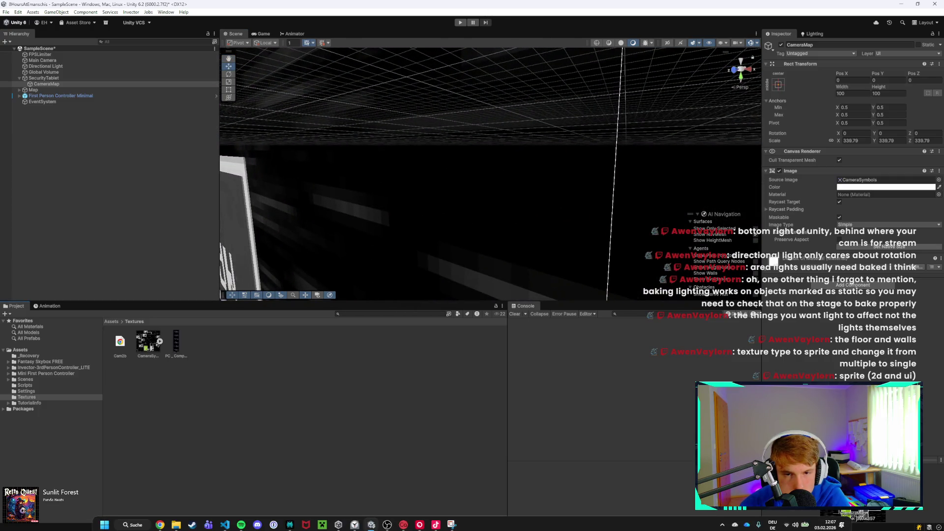
mouse_move(526, 179)
left_mouse_down()
mouse_move(502, 148)
mouse_move(490, 105)
mouse_move(524, 126)
left_mouse_up()
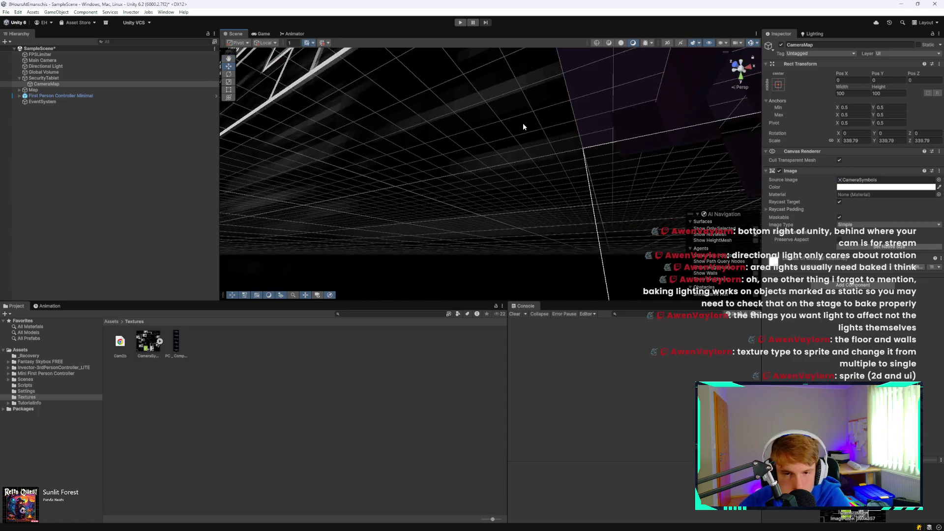
mouse_move(413, 179)
left_mouse_down()
mouse_move(513, 187)
mouse_move(507, 163)
mouse_move(515, 146)
mouse_move(535, 208)
mouse_move(550, 207)
mouse_move(564, 225)
mouse_move(505, 219)
mouse_move(466, 195)
left_mouse_up()
key("f")
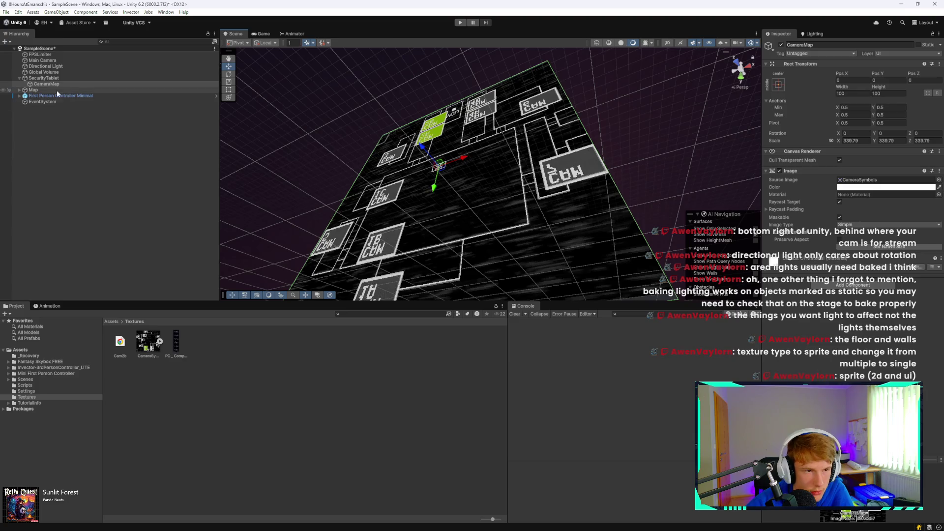
left_click(67, 95)
key("f")
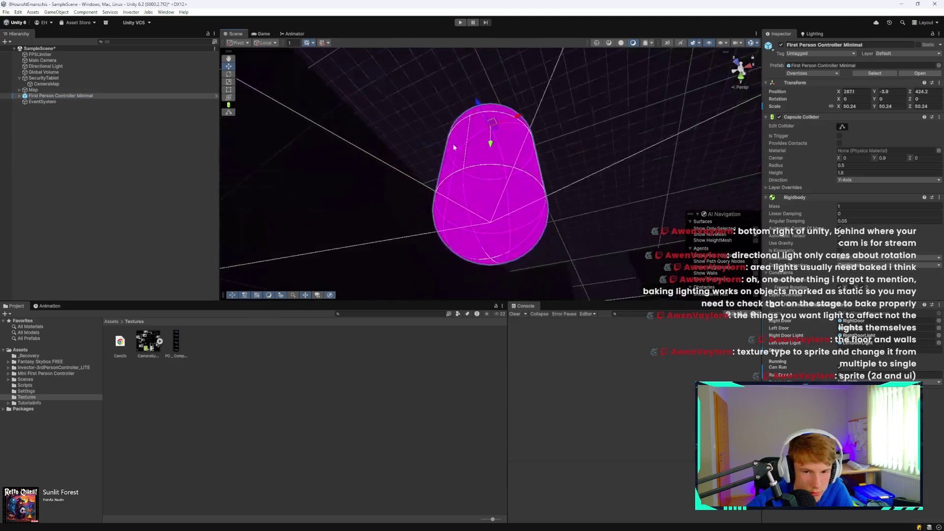
scroll(436, 270, "up", 5)
scroll(441, 224, "down", 10)
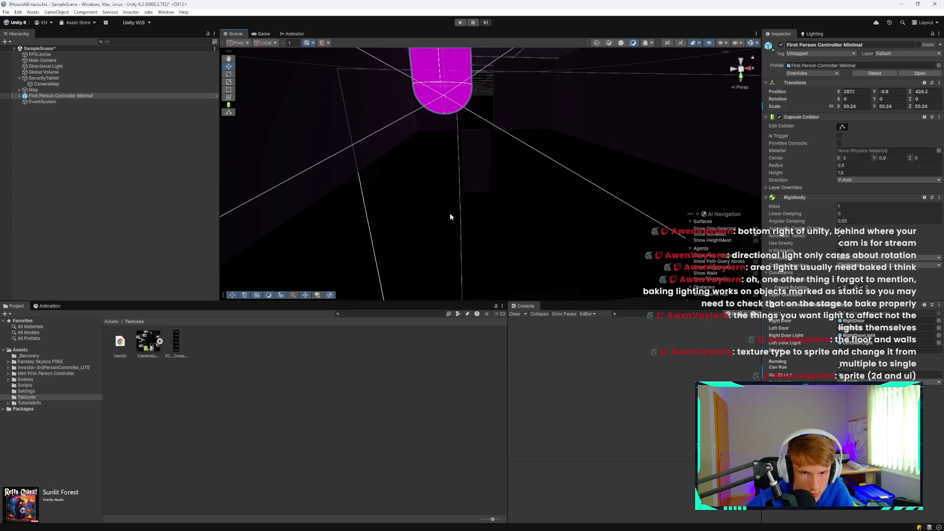
scroll(457, 190, "down", 6)
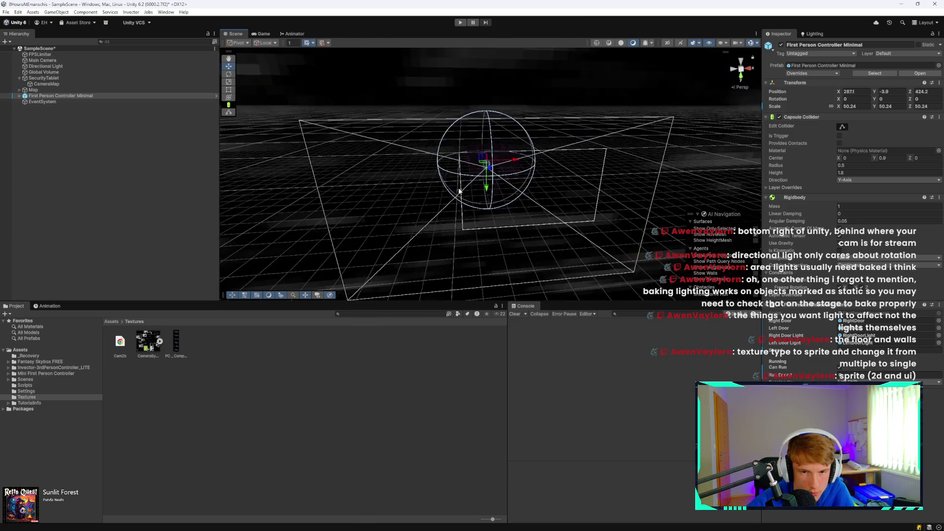
scroll(461, 183, "up", 8)
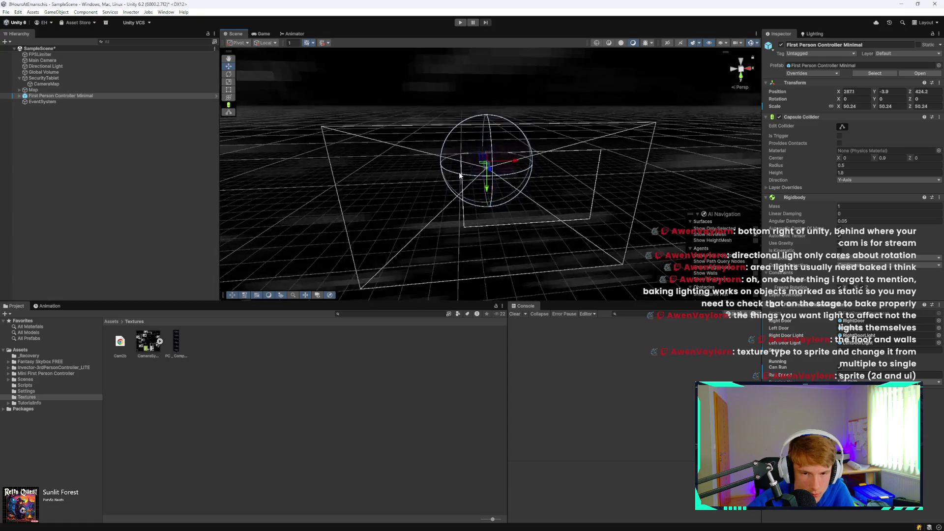
mouse_move(466, 185)
left_mouse_down()
mouse_move(555, 190)
mouse_move(33, 161)
mouse_move(38, 166)
mouse_move(390, 173)
mouse_move(12, 88)
left_mouse_up()
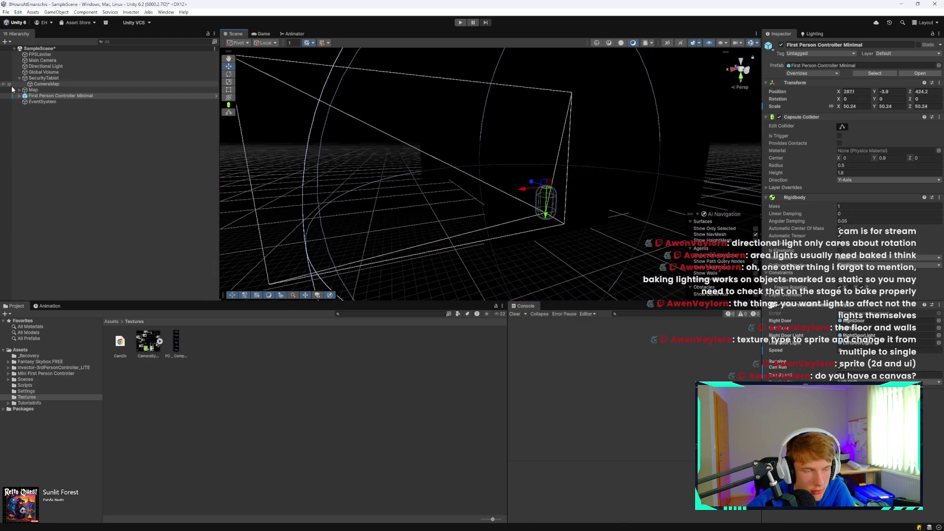
Step: Move EventSystem above SecurityTablet in the Hierarchy and save the scene
left_click(67, 77)
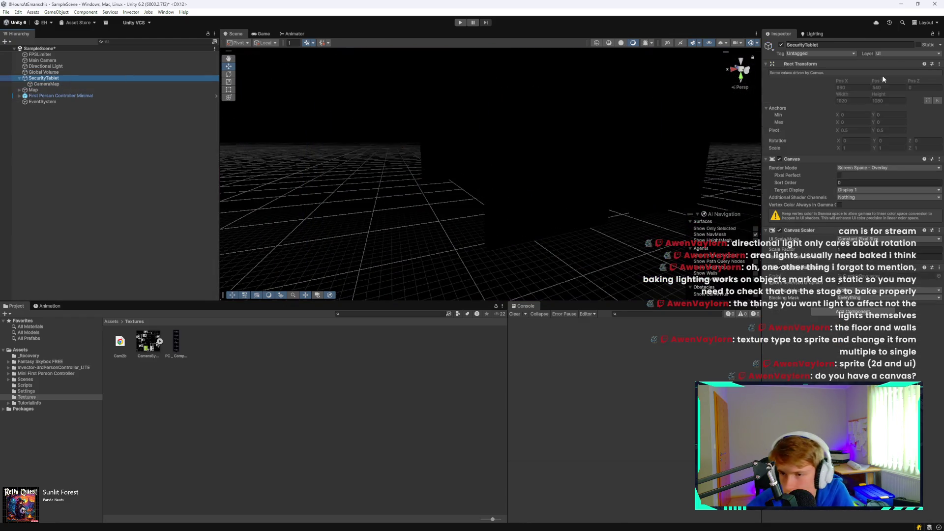
left_click(81, 84)
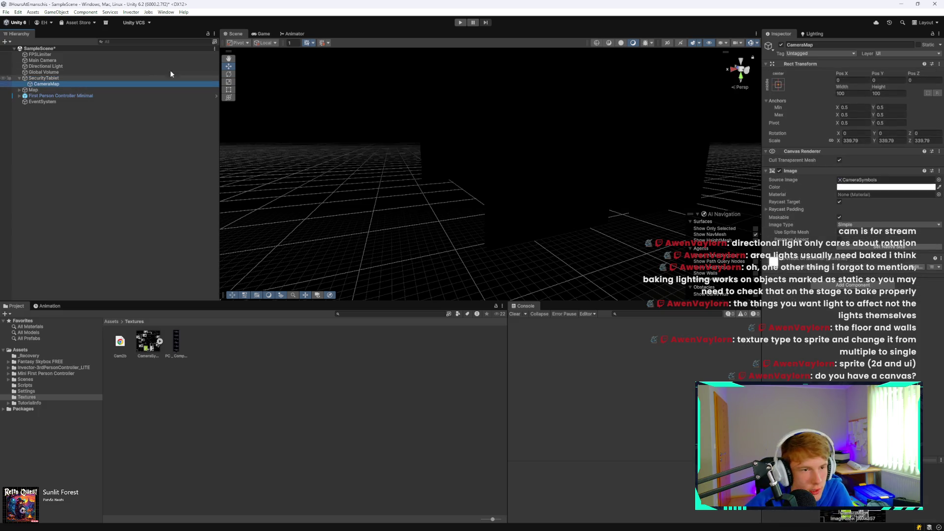
left_click(51, 102)
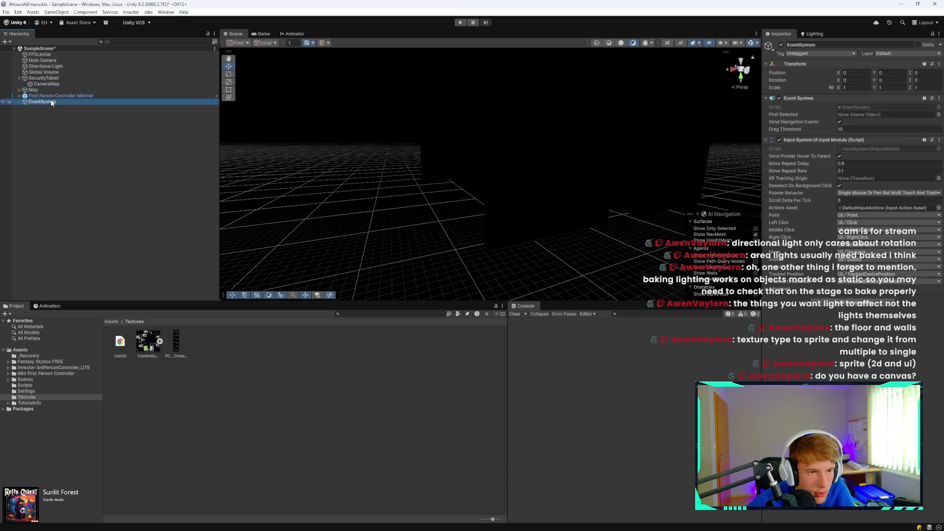
left_click_drag(51, 102, 53, 77)
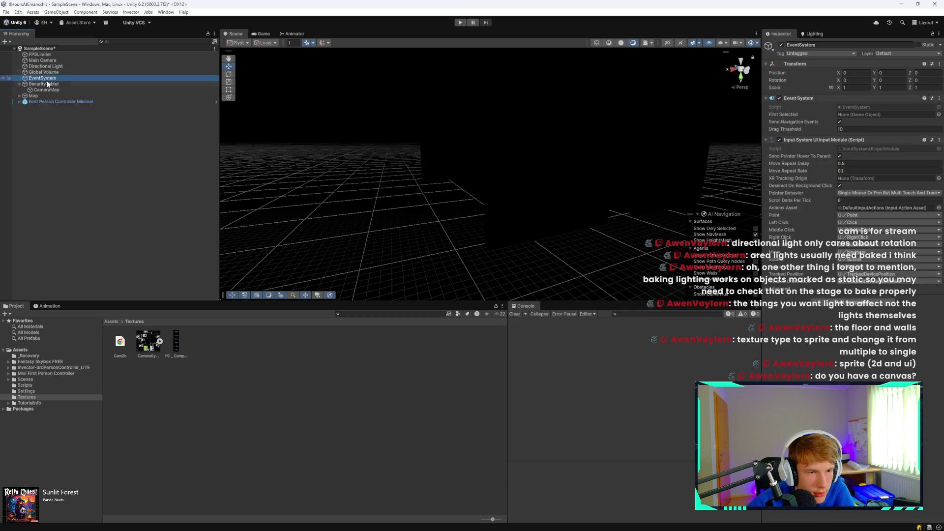
left_click(52, 84)
key("ctrl+s")
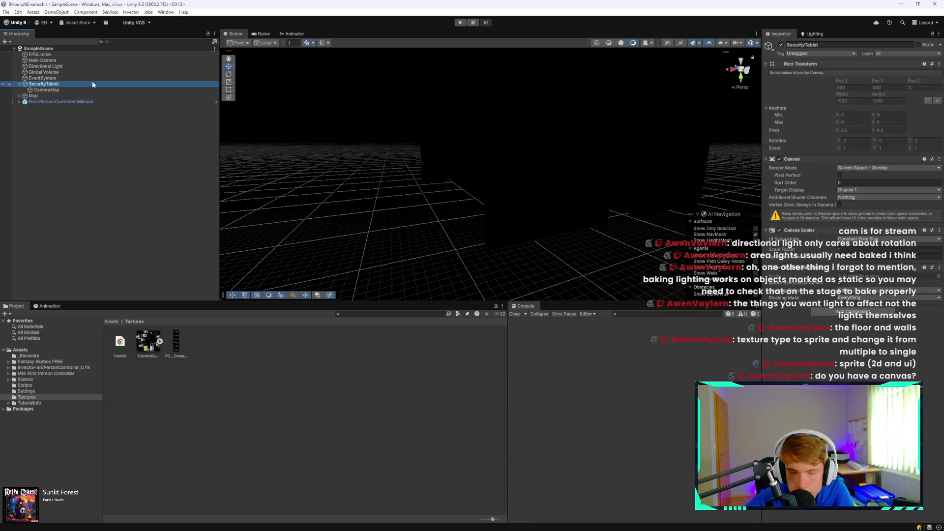
Step: Try CameraMap scales of 335.18 and about 473 in the Game view, then undo them
left_click(74, 89)
left_click(269, 34)
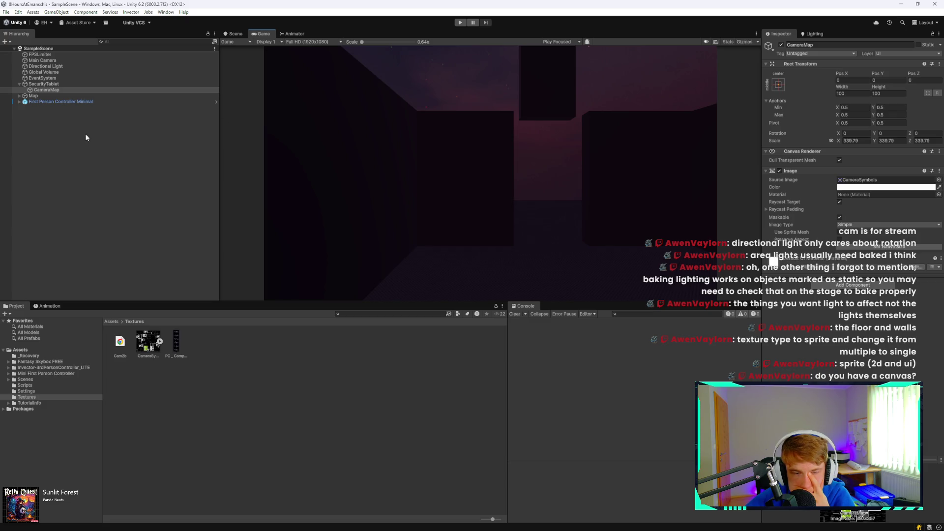
left_click(103, 90)
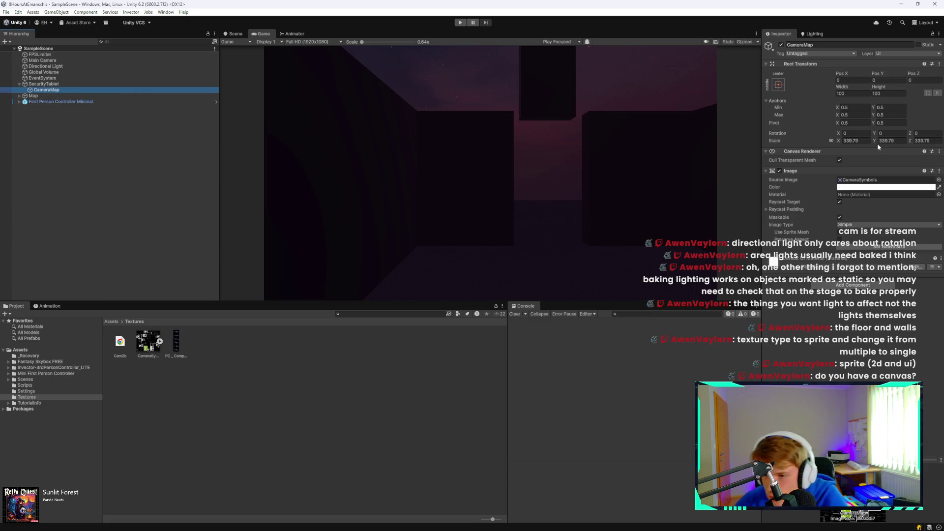
left_click_drag(839, 141, 835, 141)
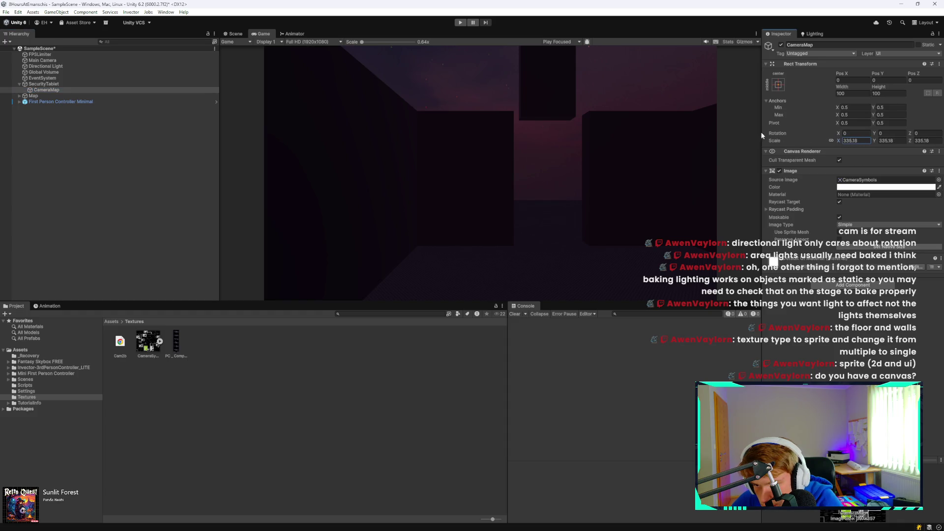
mouse_move(490, 136)
left_mouse_down()
mouse_move(10, 158)
mouse_move(727, 175)
left_mouse_up()
key("ctrl+z")
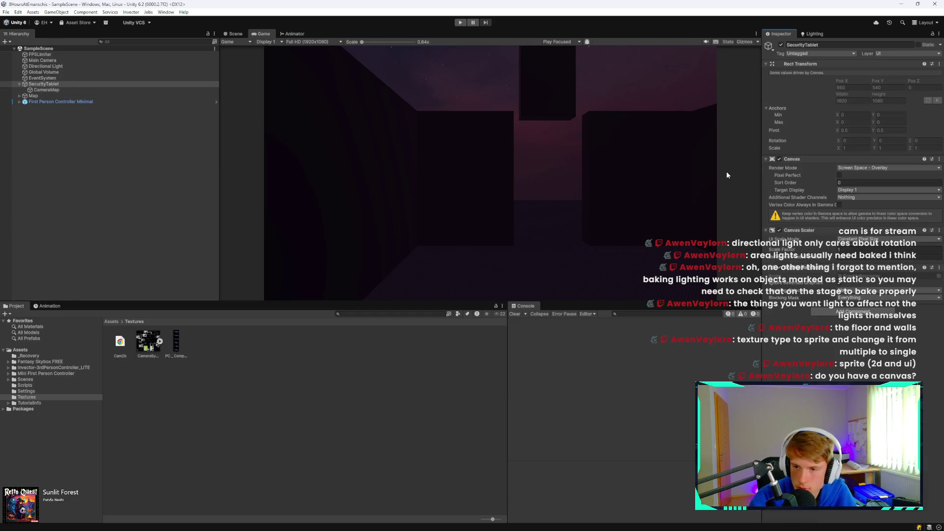
left_click(66, 91)
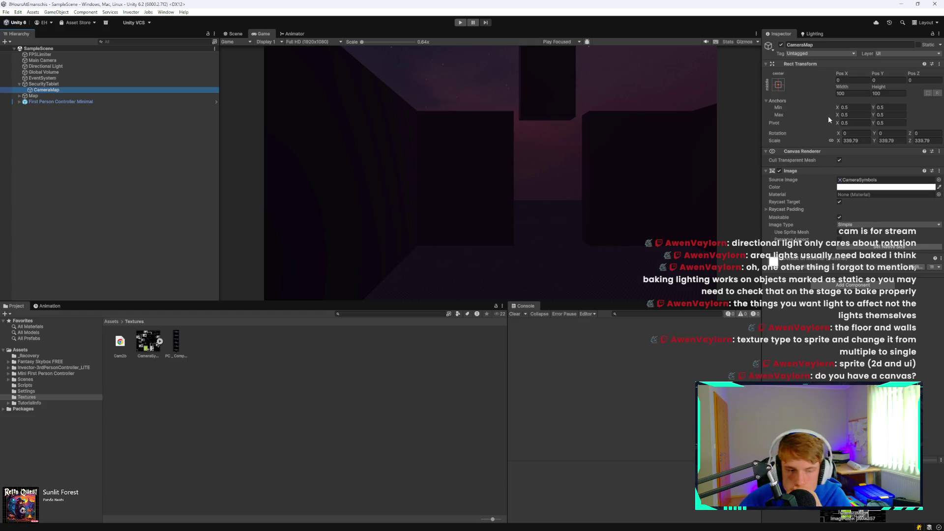
Step: Keep CameraMap's height at 100 and shift it to Pos X 44.2
left_click(874, 93)
key("Return")
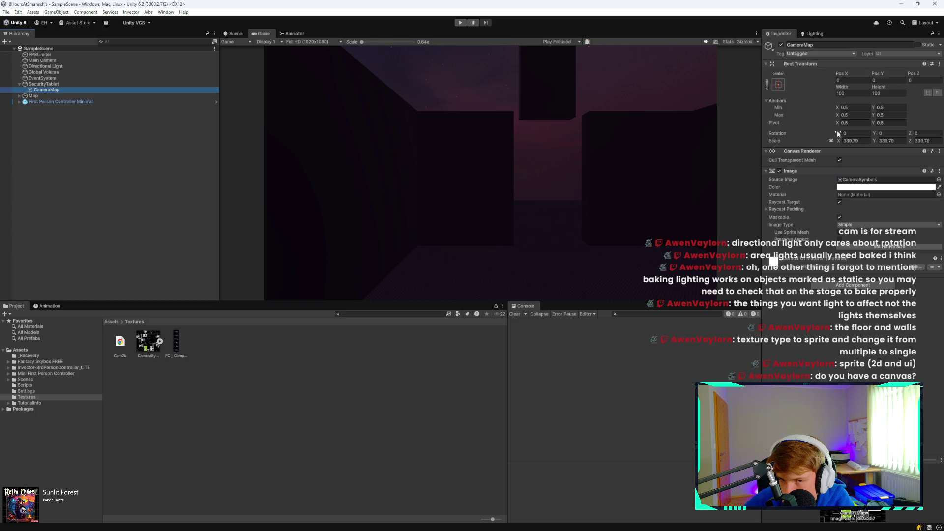
left_click(842, 79)
left_click(838, 75)
left_click_drag(862, 70, 866, 70)
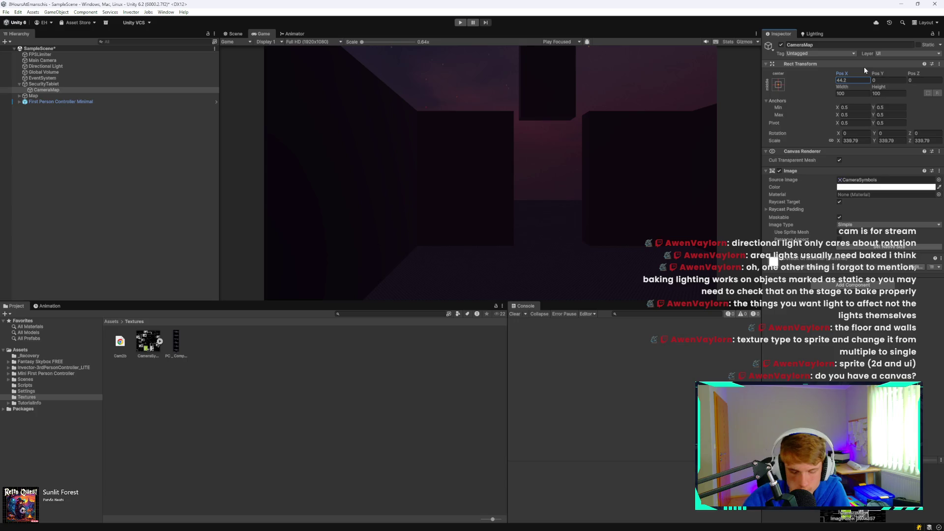
Step: Frame the CameraMap canvas in the Scene view, then check it in the Game view
left_click(236, 33)
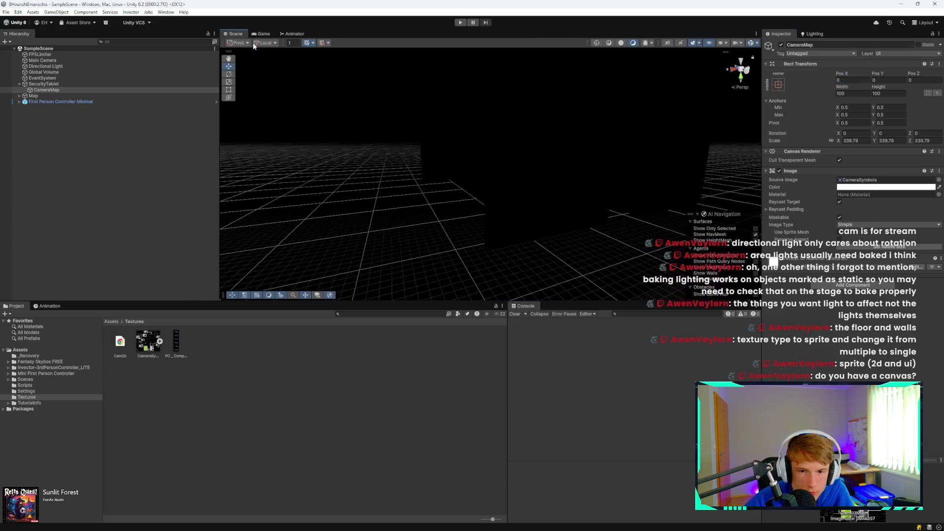
mouse_move(478, 129)
left_mouse_down()
mouse_move(339, 126)
mouse_move(216, 102)
mouse_move(391, 150)
left_mouse_up()
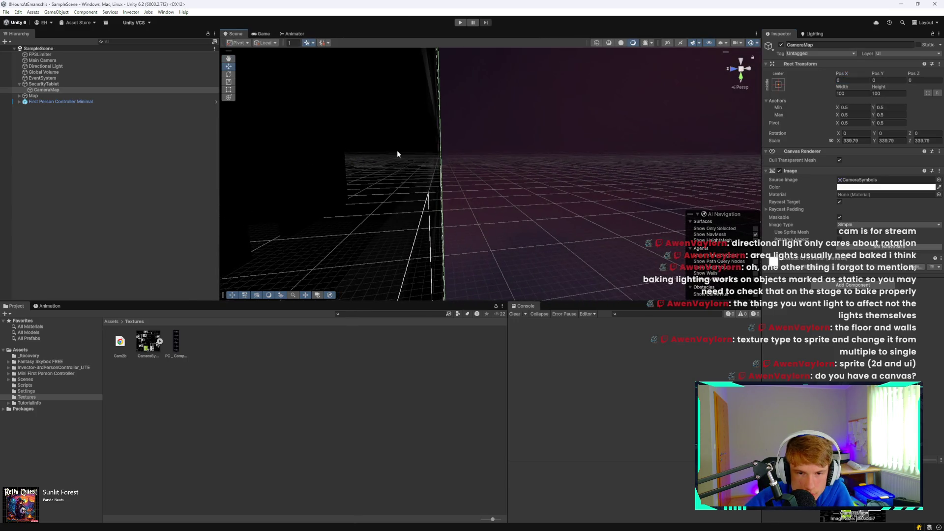
scroll(399, 154, "up", 5)
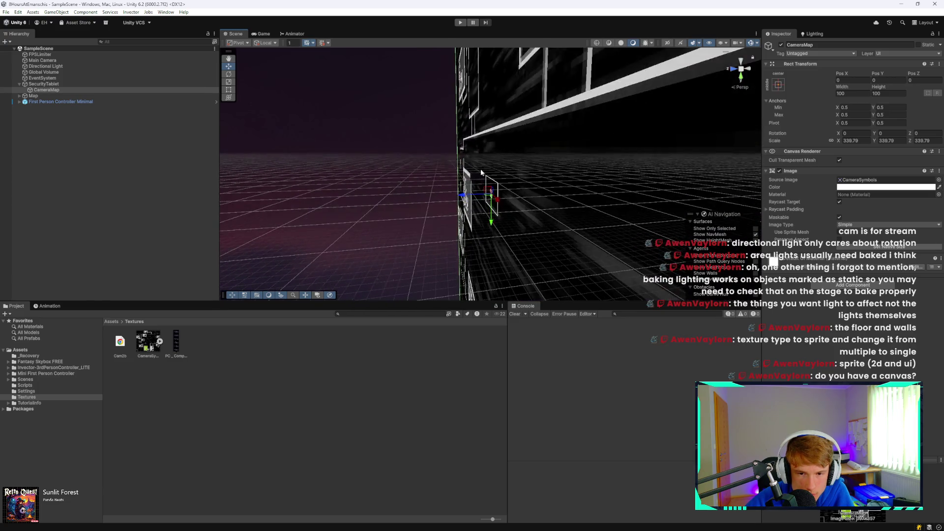
scroll(552, 193, "up", 5)
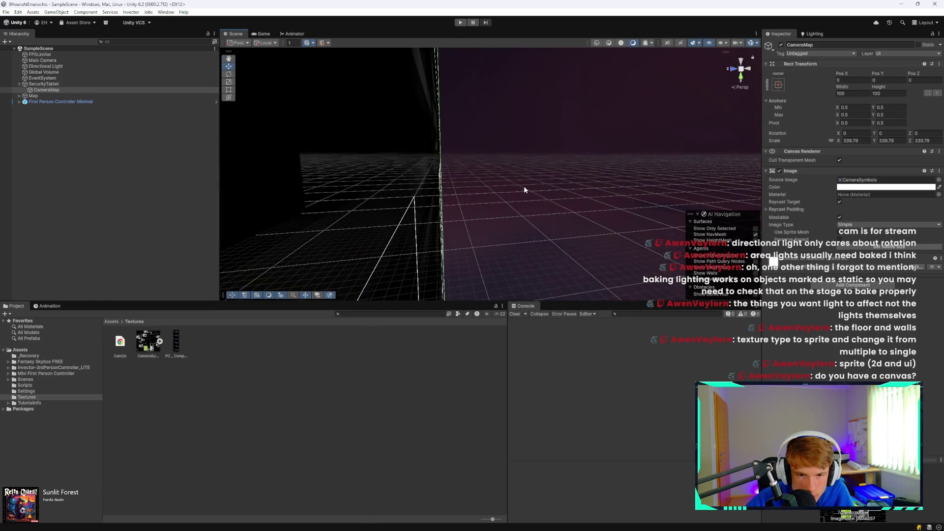
scroll(496, 186, "down", 5)
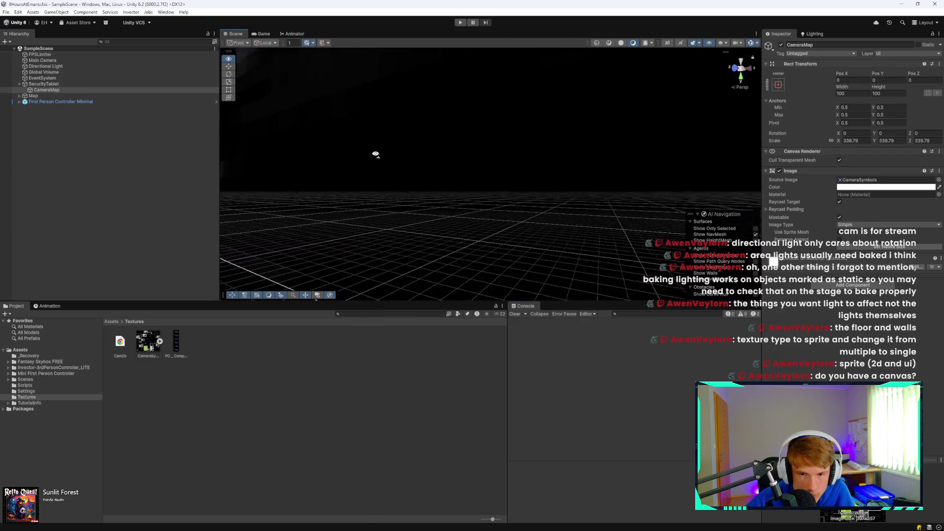
key("f")
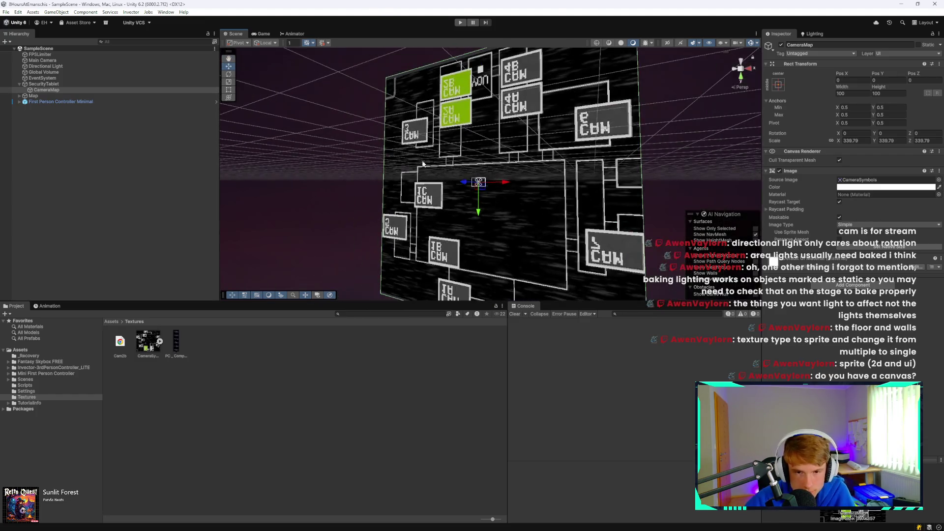
left_click(264, 34)
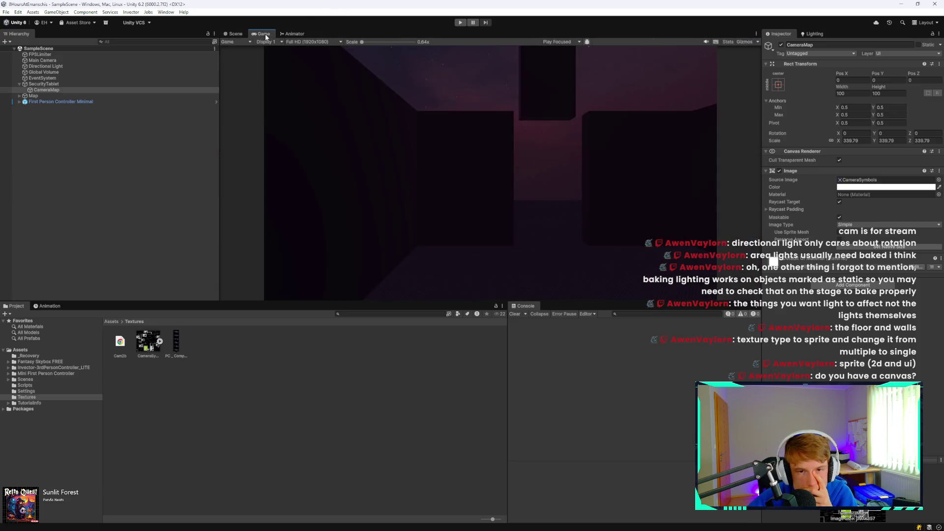
left_click(64, 90)
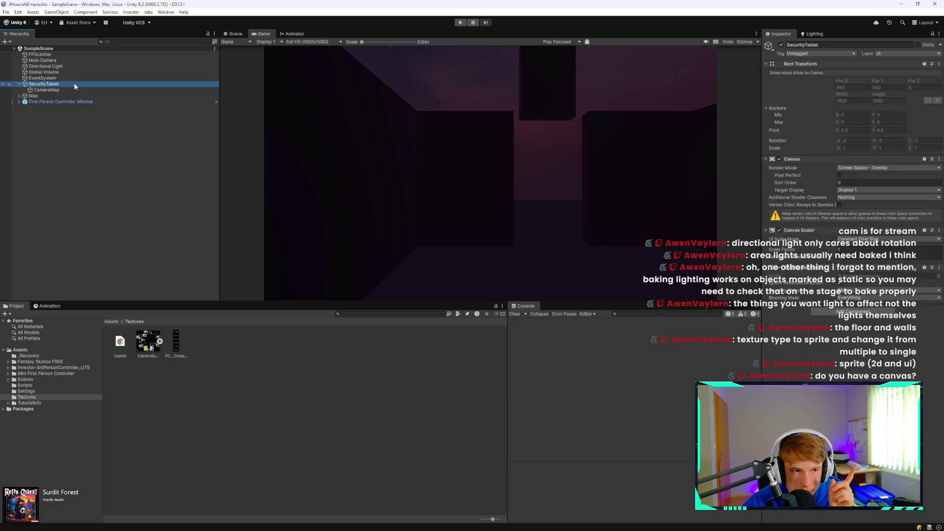
Step: Delete the old SecurityTablet and EventSystem objects
right_click(60, 192)
left_click(55, 84)
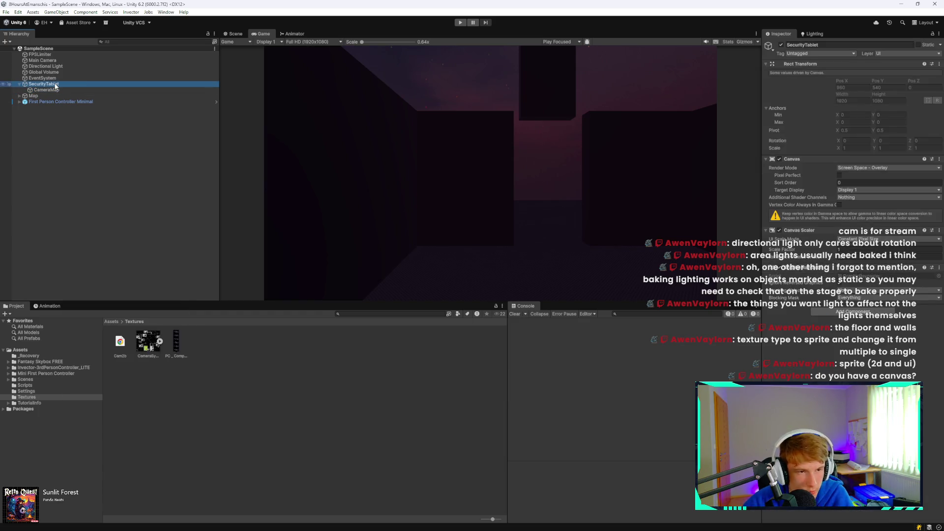
key("Delete")
left_click(61, 79)
key("Delete")
Step: Create a new UI Image inside a Canvas and name it CameraMap
right_click(84, 131)
mouse_move(113, 312)
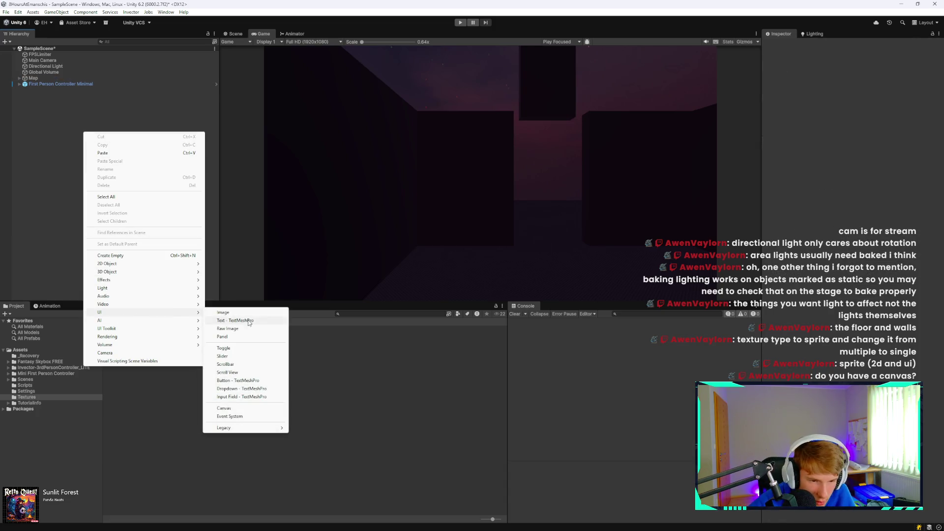
left_click(226, 315)
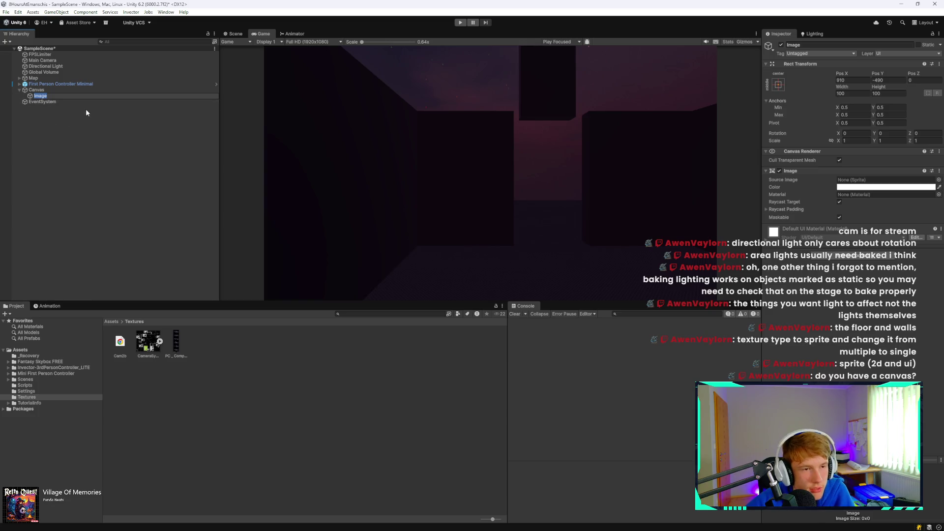
key("BackSpace")
type("mera")
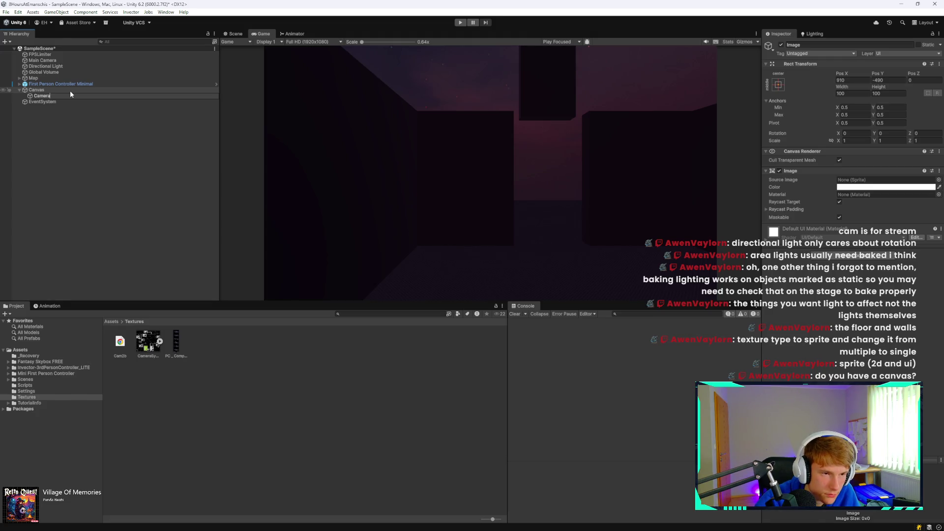
type("Map")
key("Return")
Step: Make CameraSymbols the image's source sprite, adjust its position, and reset its scale to 1
left_click(147, 342)
mouse_move(148, 342)
left_mouse_down()
mouse_move(541, 246)
mouse_move(886, 180)
left_mouse_up()
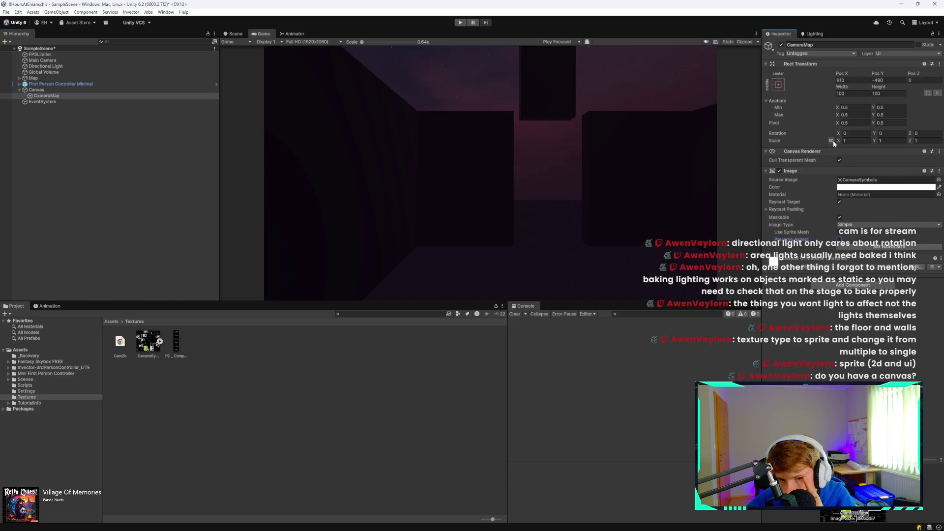
mouse_move(840, 72)
left_mouse_down()
mouse_move(848, 72)
mouse_move(842, 110)
mouse_move(910, 143)
mouse_move(98, 158)
mouse_move(278, 174)
left_mouse_up()
left_click_drag(426, 187, 645, 196)
key("Escape")
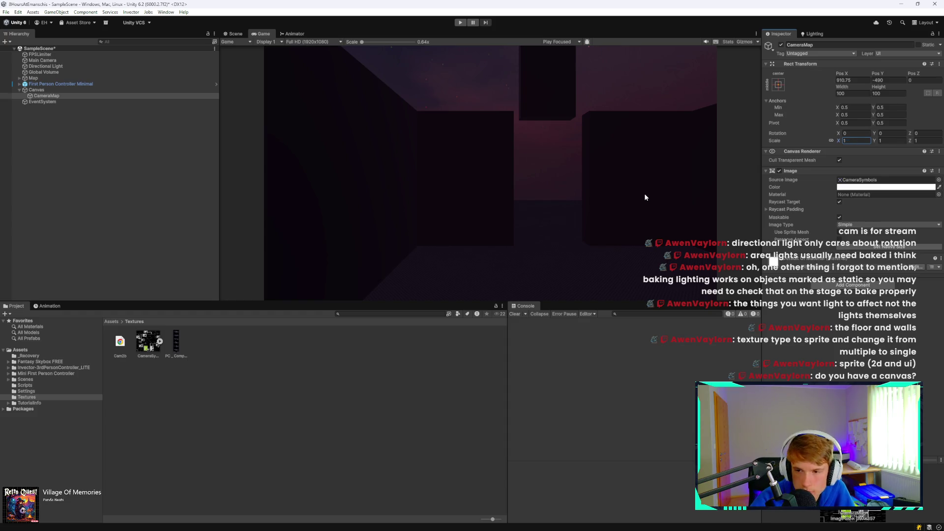
left_click(828, 139)
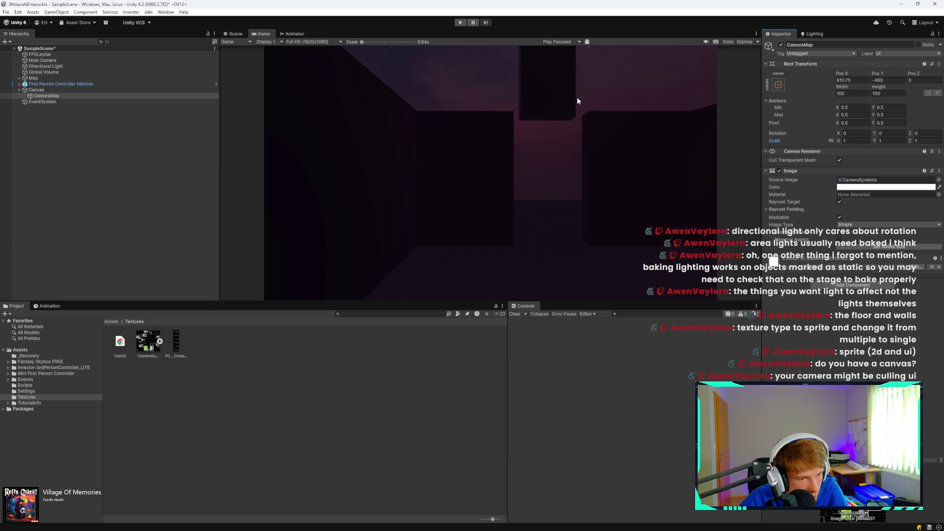
Step: Inspect the Canvas's tag and layer options without changing them
left_click(55, 91)
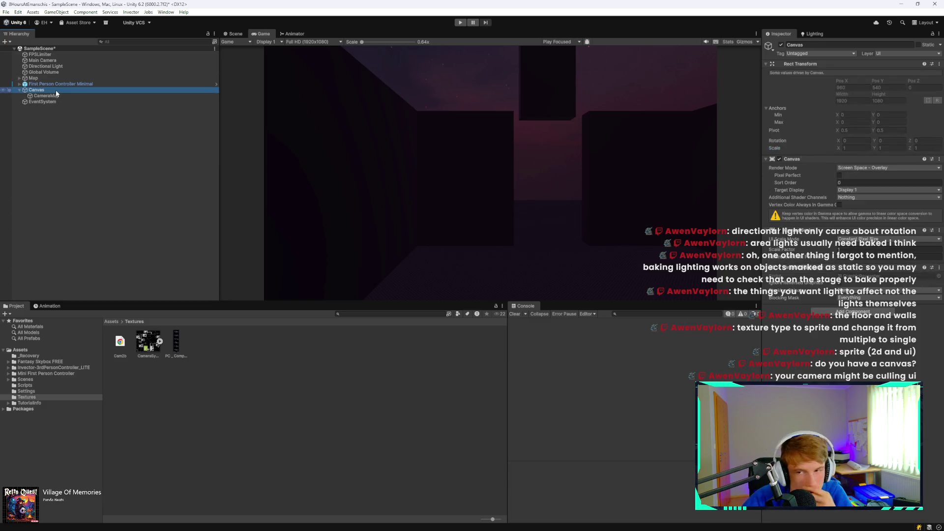
left_click(881, 52)
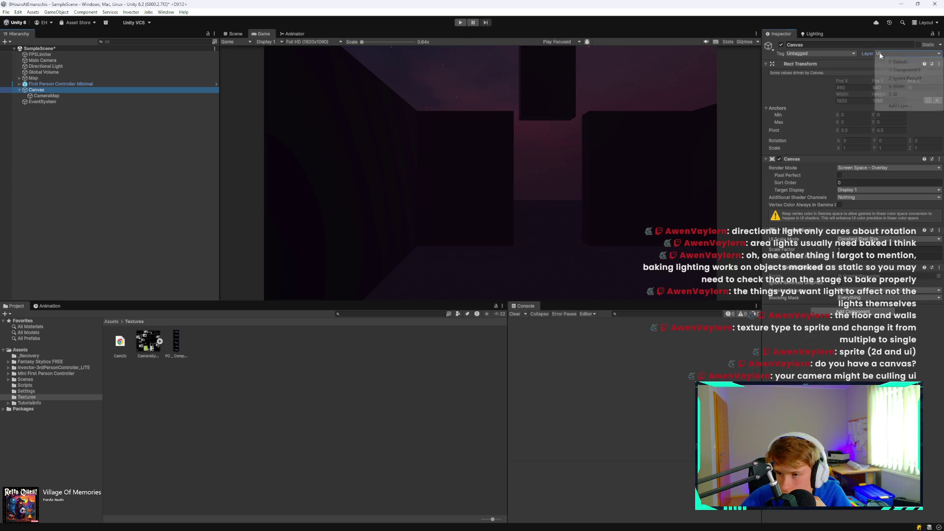
left_click(814, 53)
left_click(895, 54)
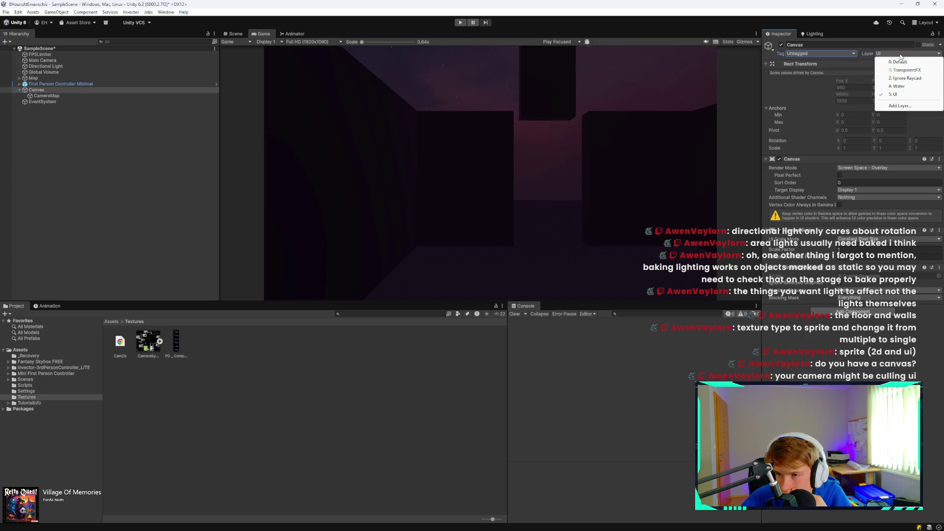
Step: Review the Main Camera's field of view axis, Skybox background and volume mask, leaving them unchanged
left_click(76, 60)
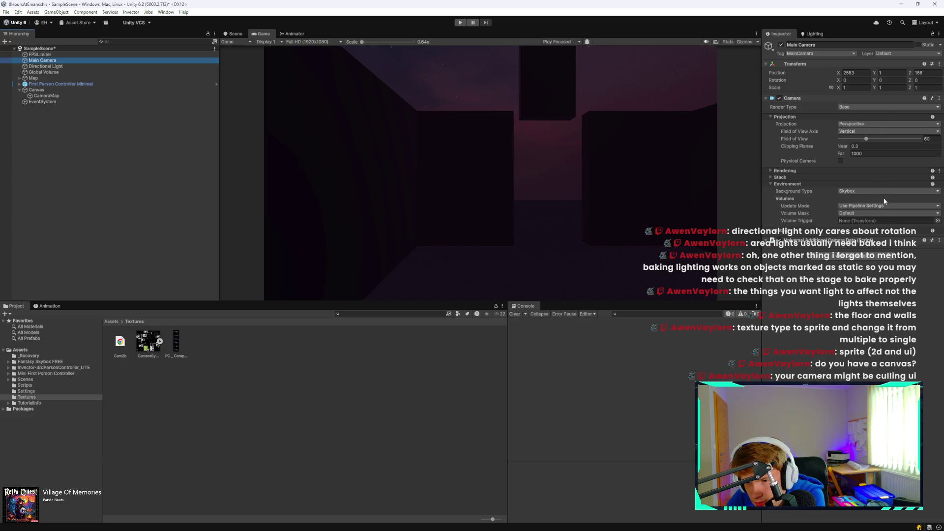
left_click(920, 124)
left_click(930, 132)
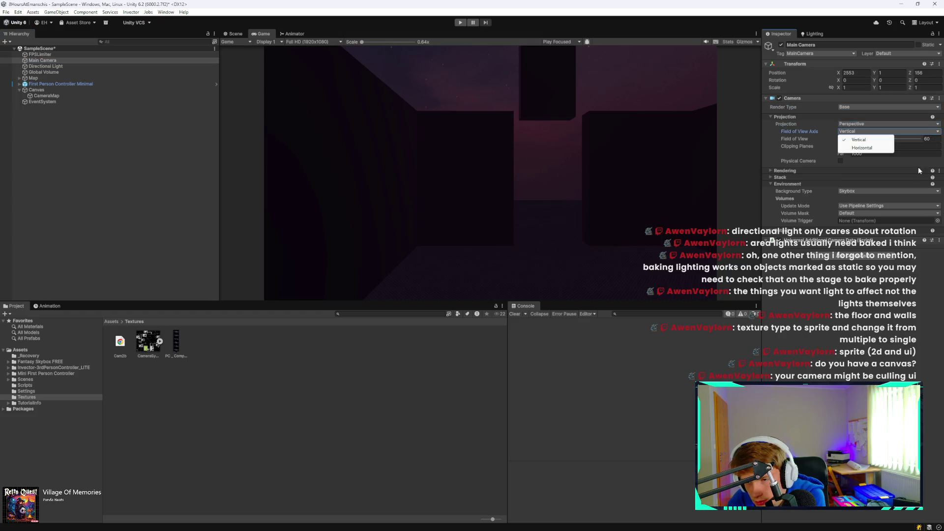
left_click(918, 191)
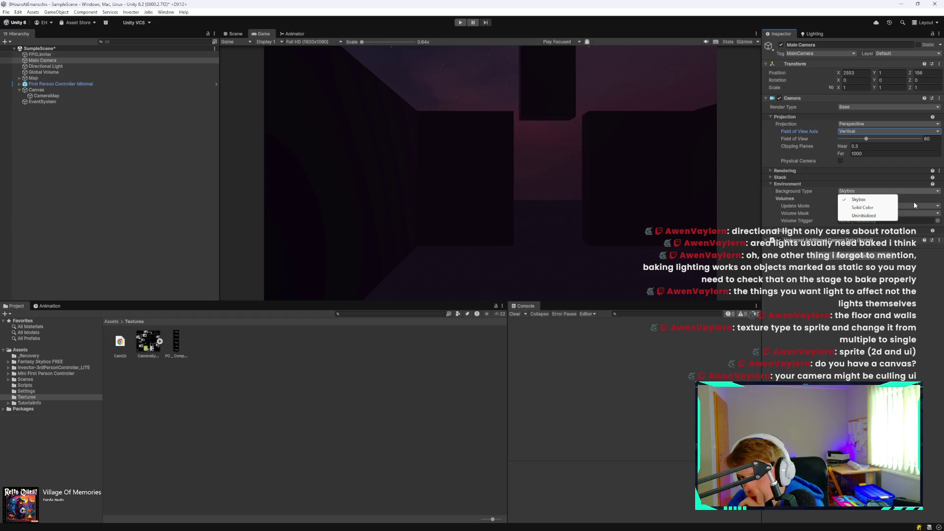
left_click(916, 205)
left_click(927, 214)
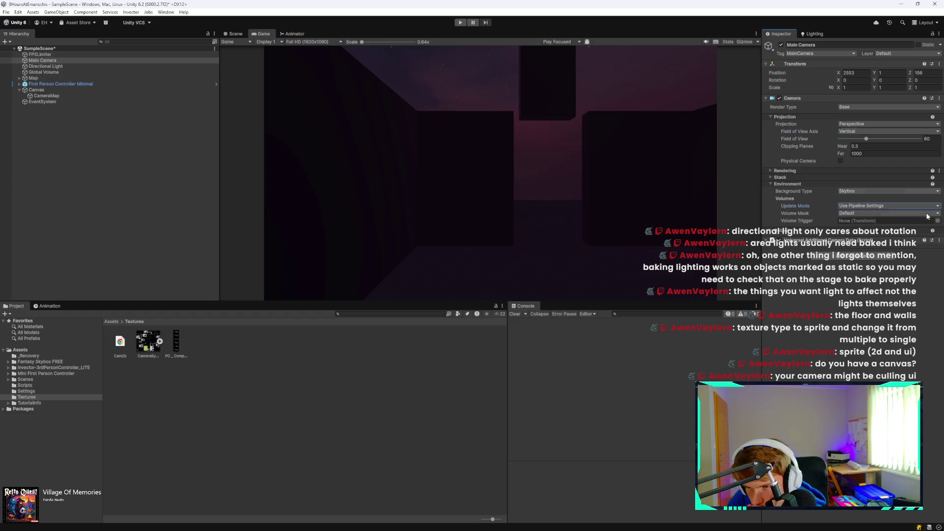
left_click(924, 280)
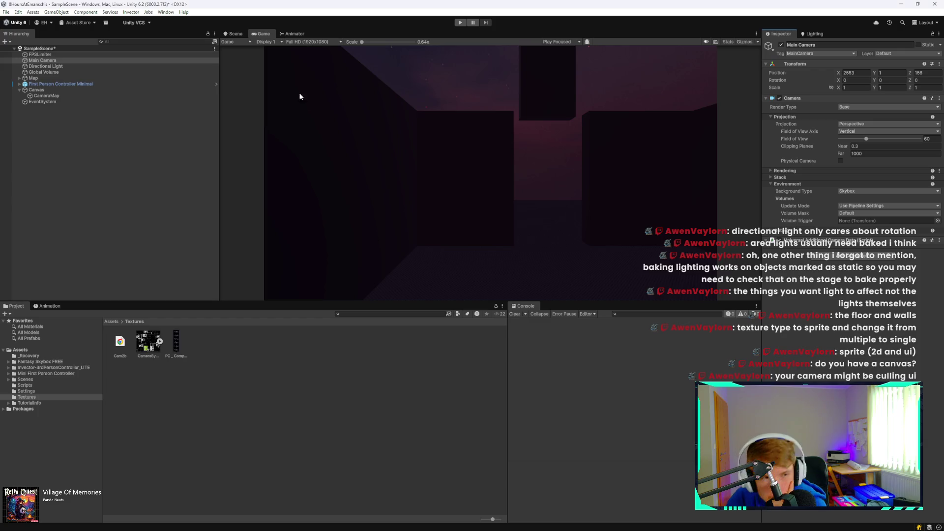
Step: Delete the standalone Main Camera, keeping the First Person Controller Minimal's camera, and save the scene
left_click(97, 60)
key("Delete")
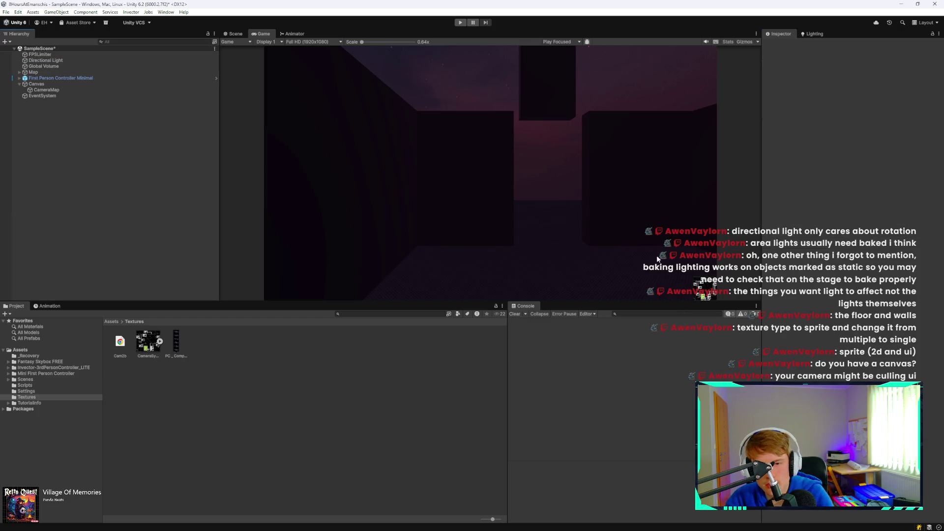
left_click(71, 79)
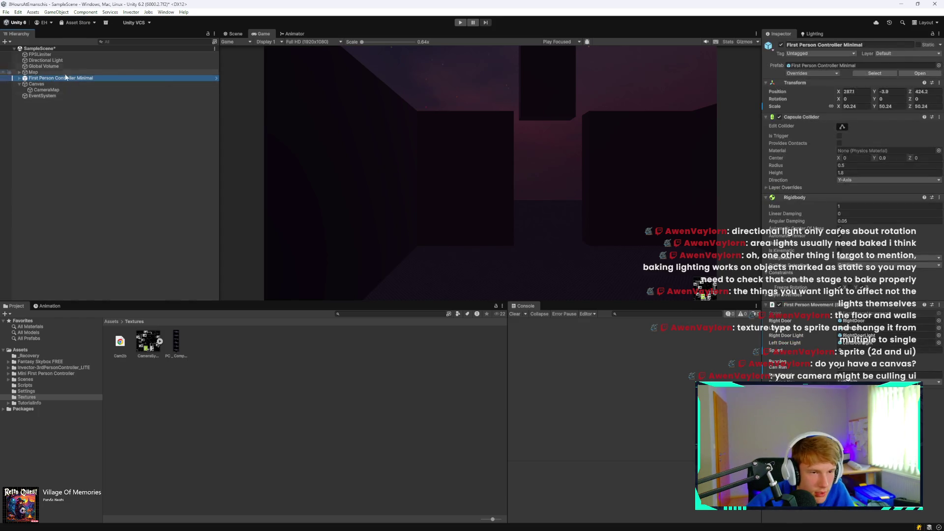
key("ctrl+s")
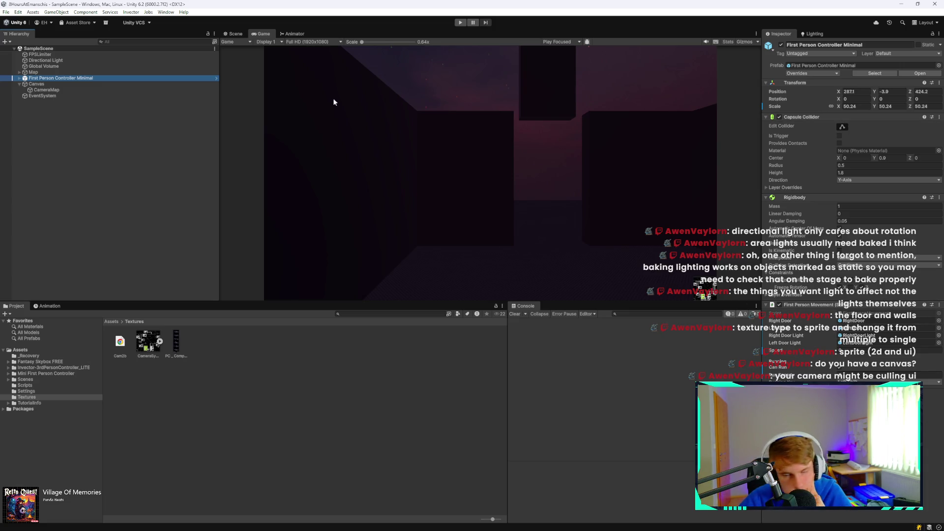
left_click(80, 84)
left_click(81, 90)
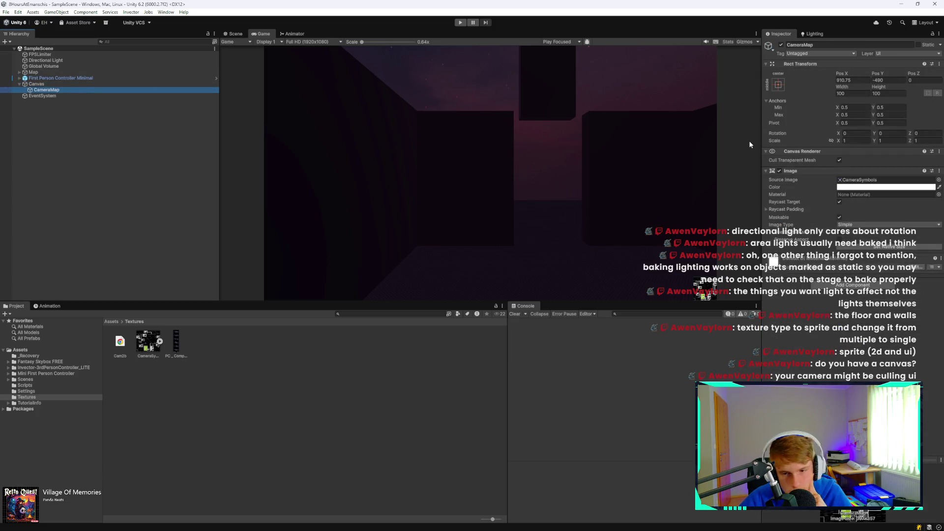
Step: Enlarge the camera map to 3.25 scale and drag its position toward the lower right
left_click_drag(838, 141, 917, 143)
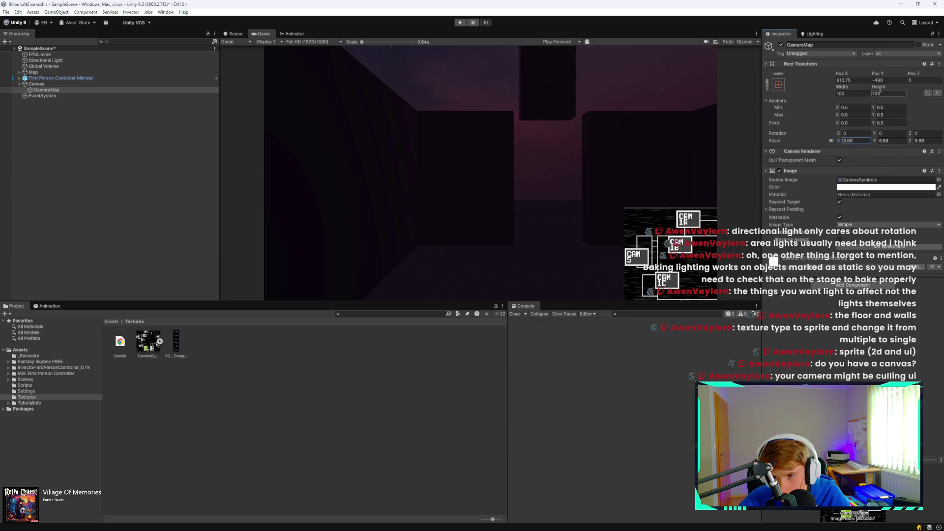
left_click_drag(881, 88, 793, 74)
key("ctrl+z")
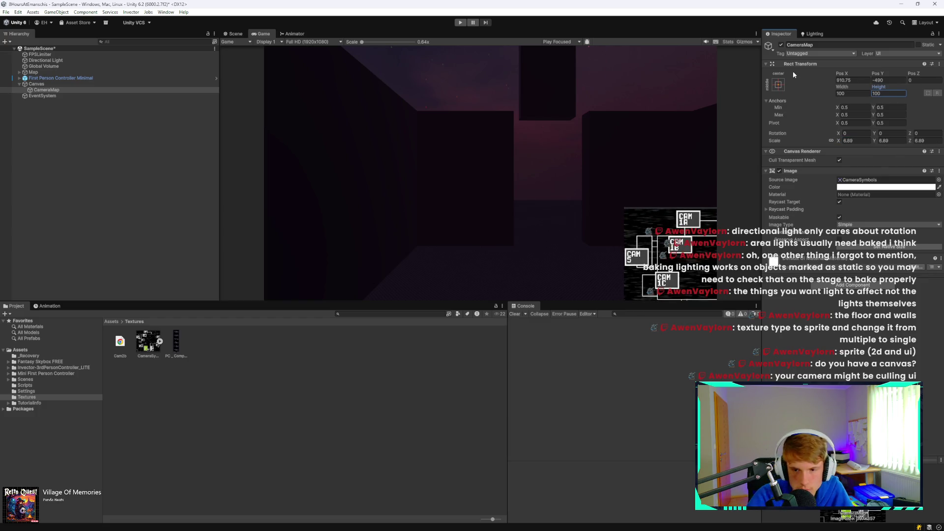
left_click(861, 73)
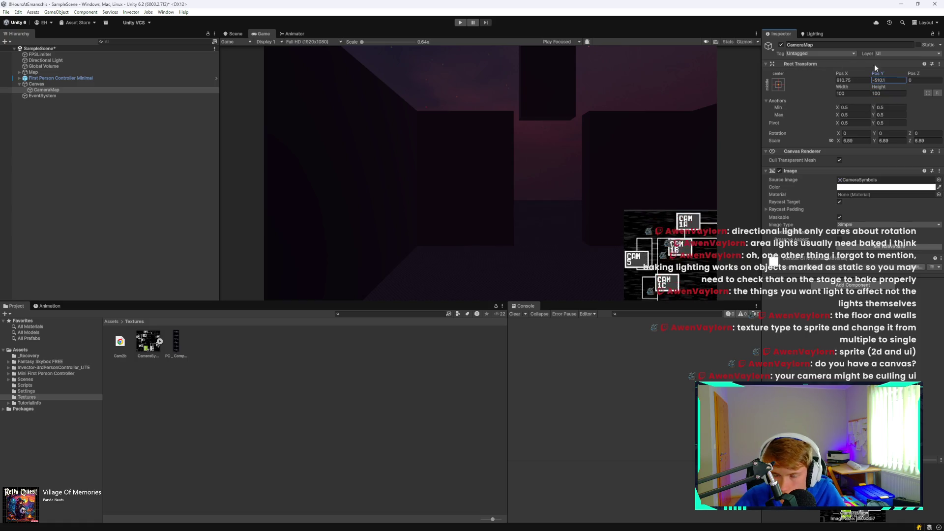
left_click_drag(854, 75, 594, 39)
mouse_move(873, 80)
left_mouse_down()
mouse_move(831, 61)
mouse_move(340, 102)
left_mouse_up()
key("ctrl+z")
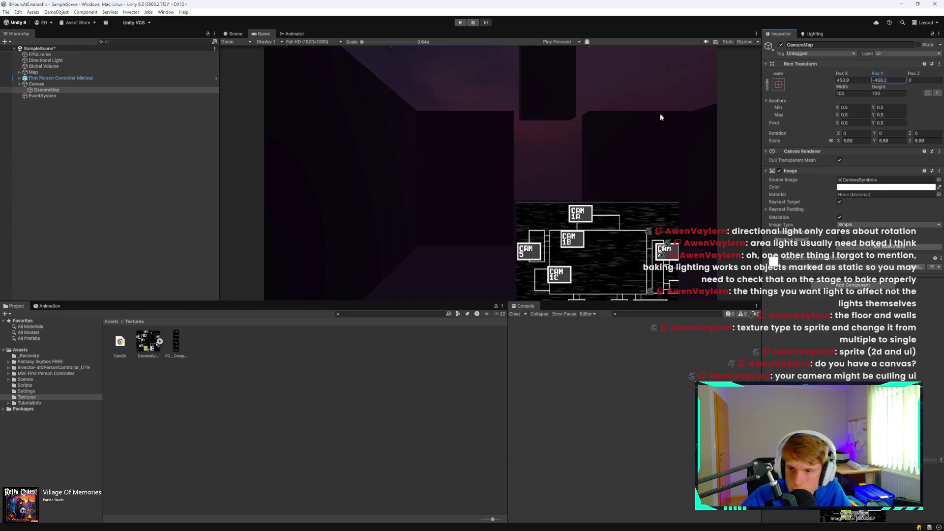
mouse_move(878, 73)
left_mouse_down()
mouse_move(940, 78)
mouse_move(101, 80)
mouse_move(128, 80)
mouse_move(110, 82)
left_mouse_up()
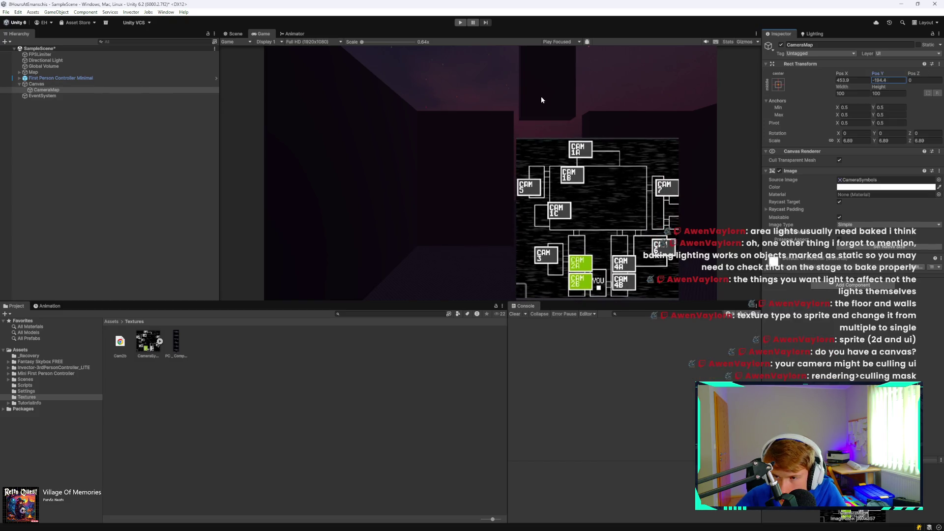
mouse_move(847, 75)
left_mouse_down()
mouse_move(810, 69)
mouse_move(928, 82)
left_mouse_up()
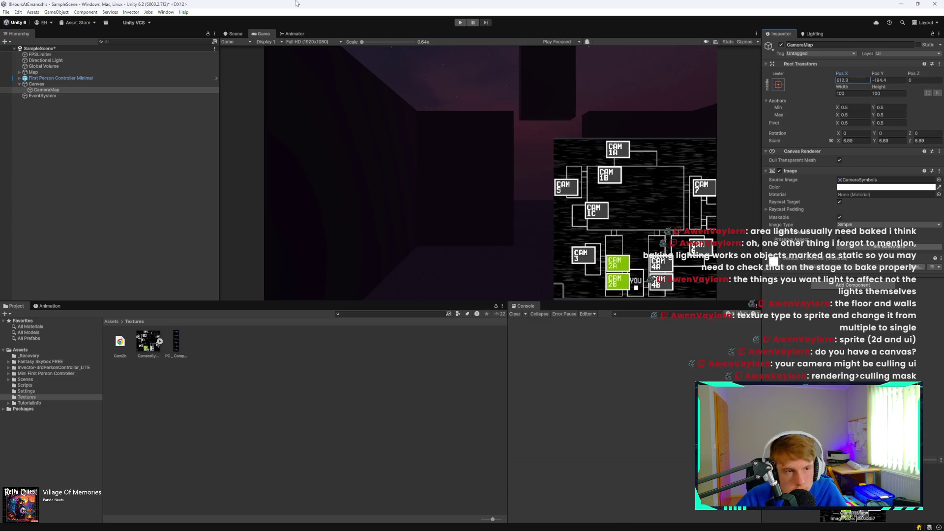
Step: Set the CameraMap scale to 4.9 and move it to 708, -295.48 in the lower-right corner
left_click(166, 12)
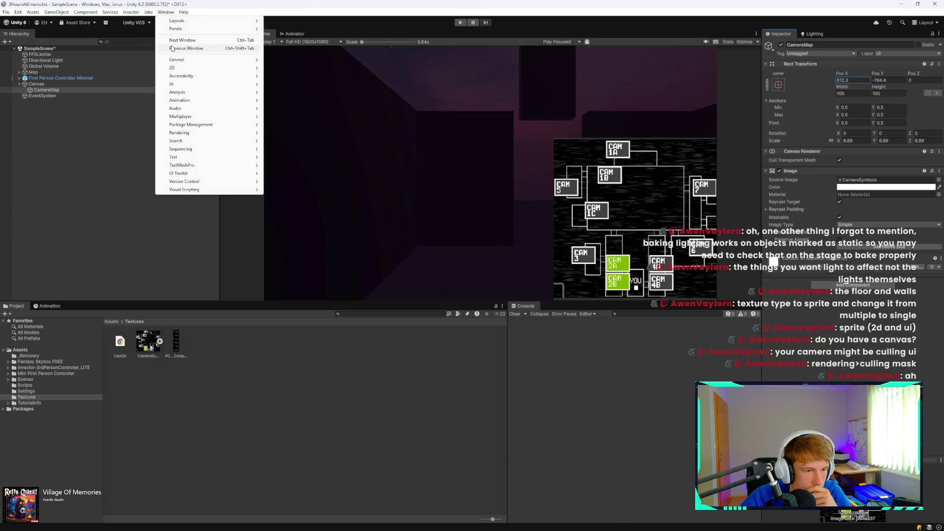
left_click(649, 222)
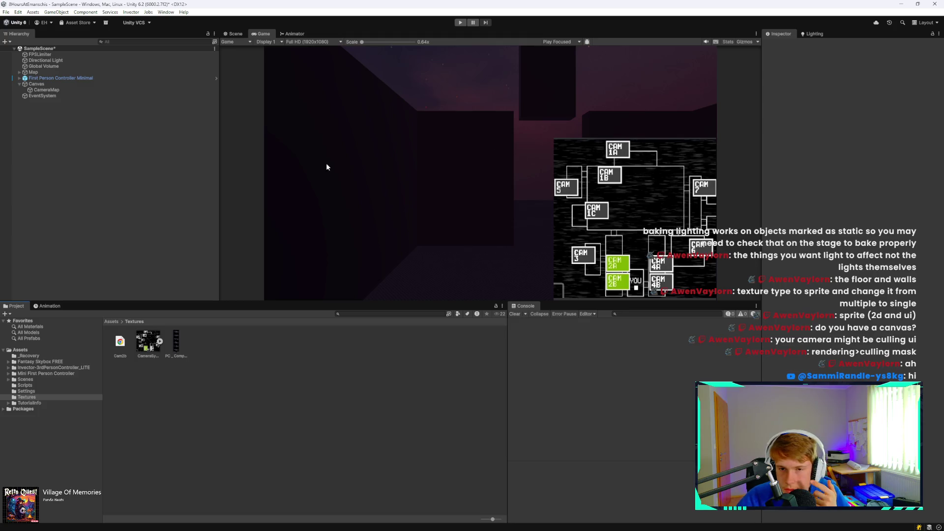
left_click(84, 91)
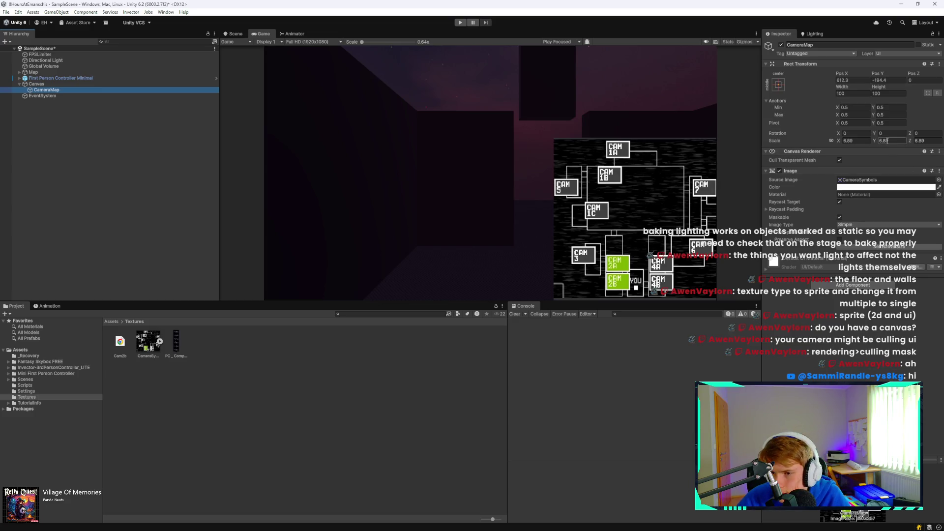
left_click(849, 141)
type("-3.")
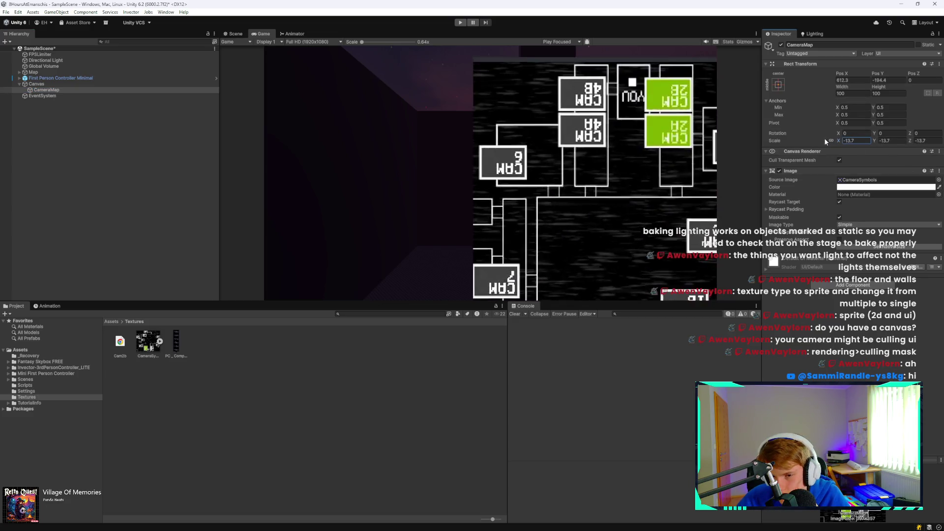
key("BackSpace")
key("BackSpace")
key("BackSpace")
type("4.9")
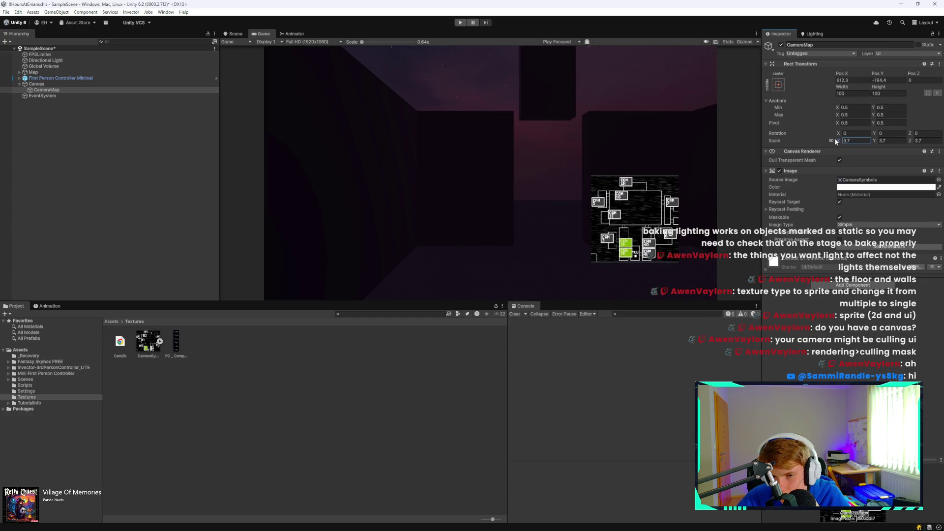
mouse_move(877, 73)
left_mouse_down()
mouse_move(510, 75)
mouse_move(391, 58)
mouse_move(573, 77)
left_mouse_up()
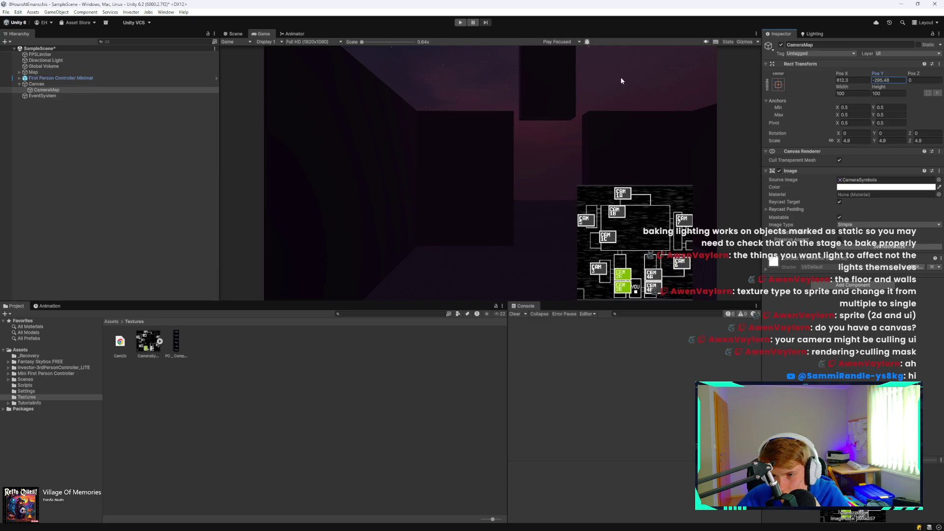
mouse_move(846, 74)
left_mouse_down()
mouse_move(939, 84)
mouse_move(931, 86)
left_mouse_up()
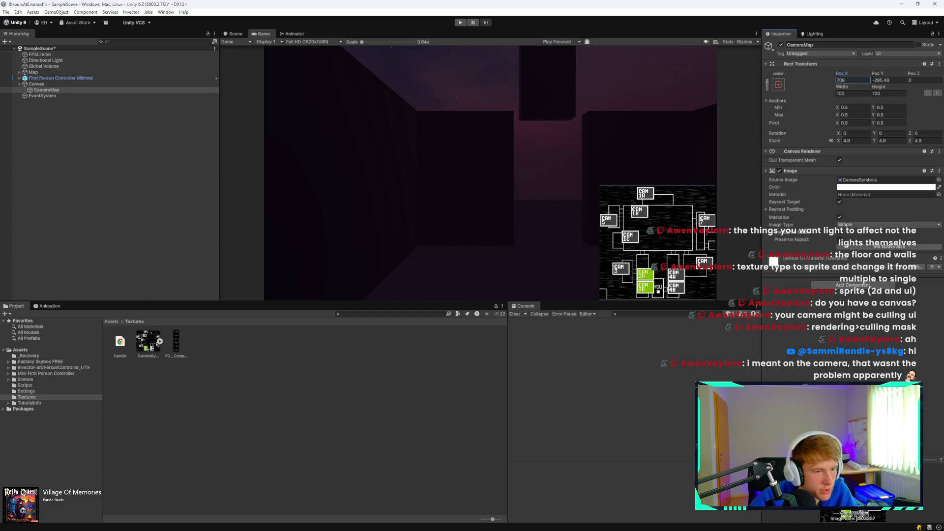
Step: Save the scene with the camera map in its new place
left_click(19, 78)
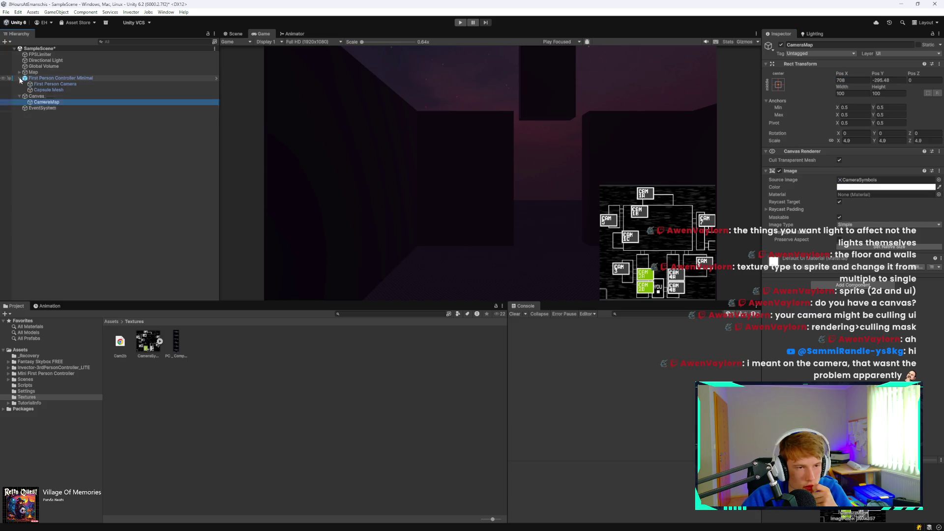
left_click(20, 78)
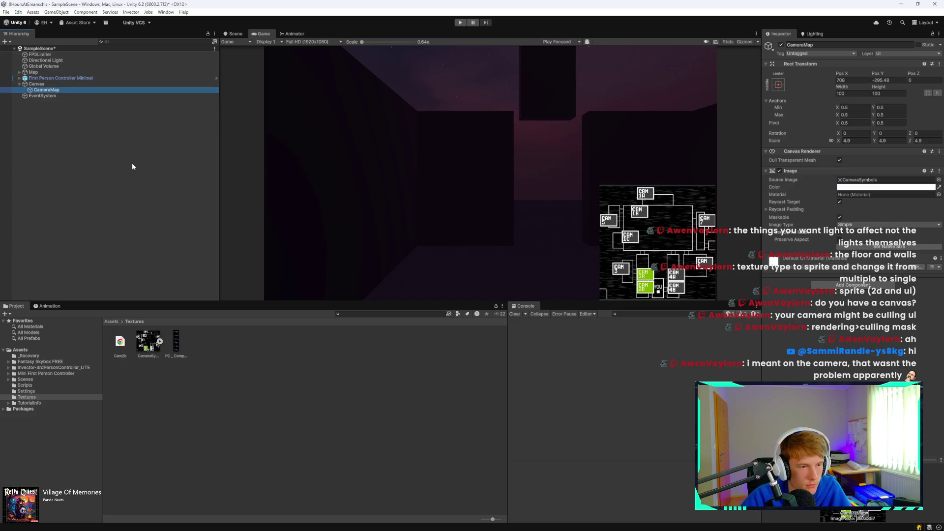
key("ctrl+s")
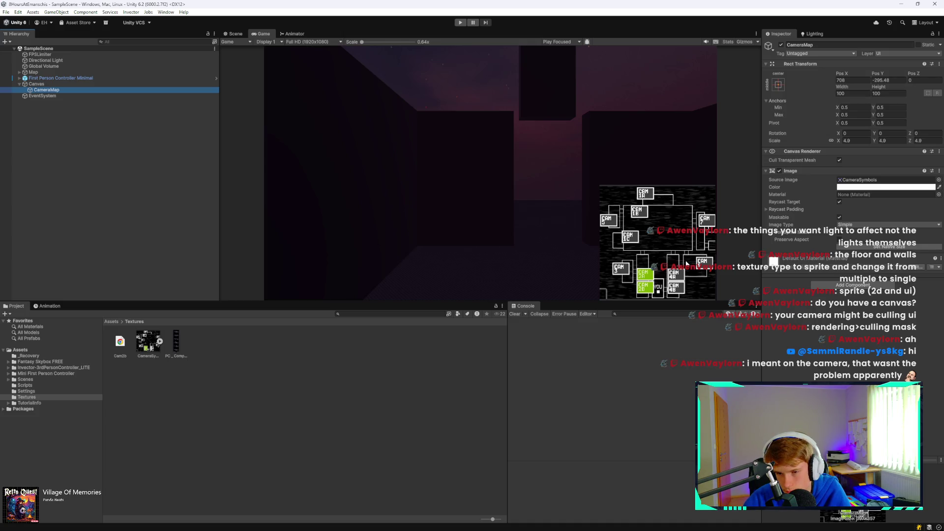
left_click(176, 342)
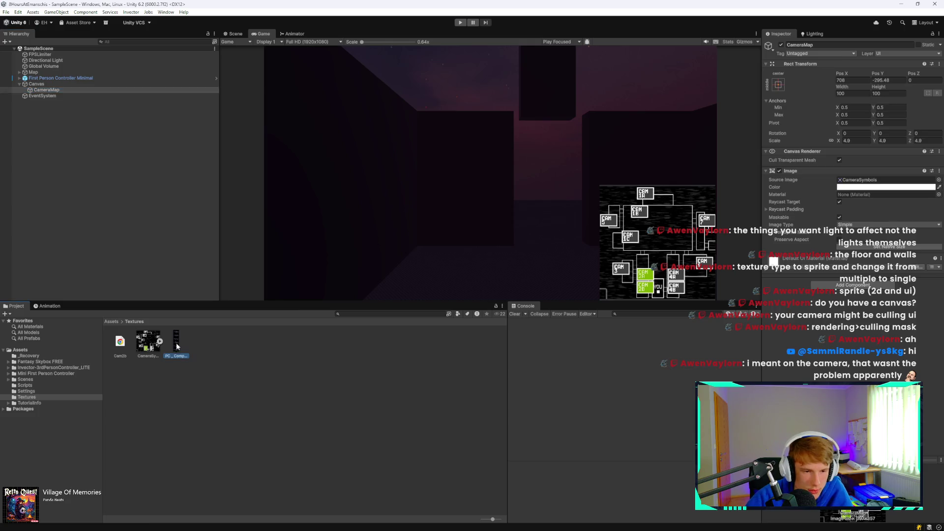
Step: Set the dining-area texture to Sprite (2D and UI) in Multiple sprite mode
left_click(862, 68)
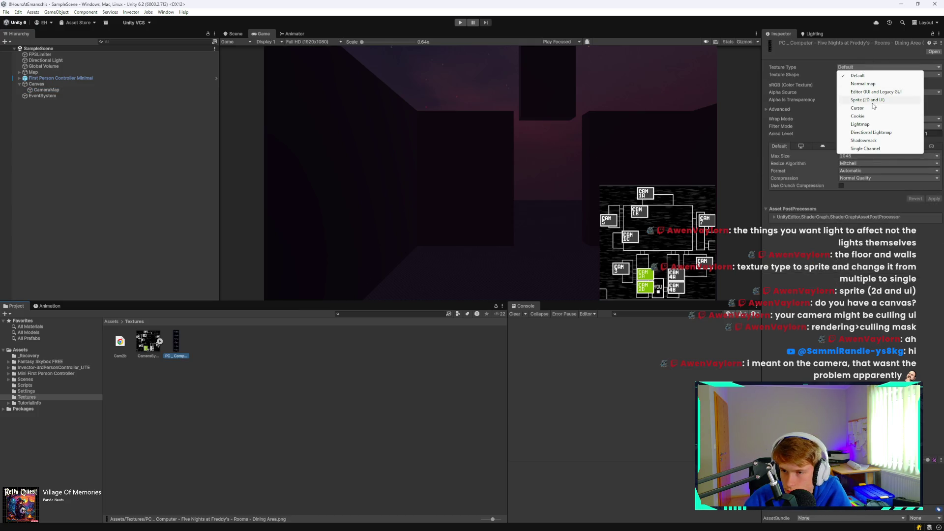
left_click(873, 102)
left_click(862, 85)
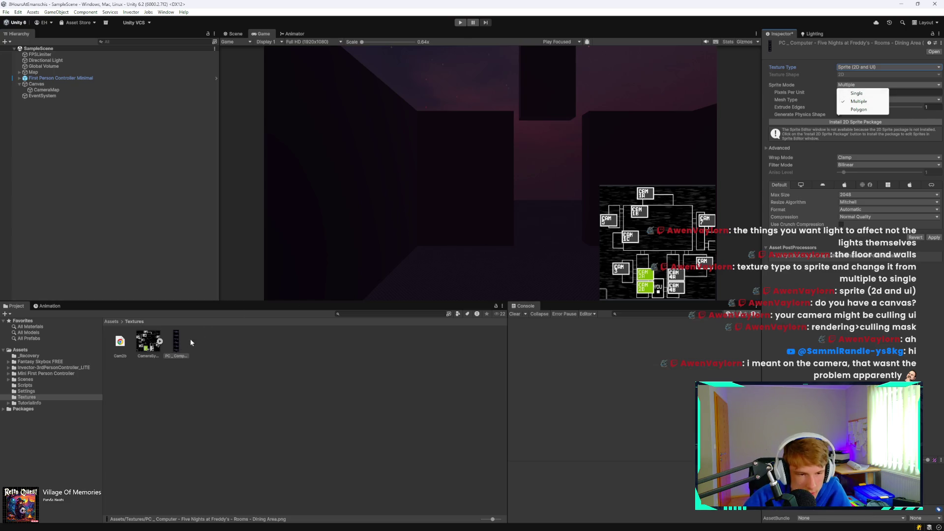
left_click(940, 116)
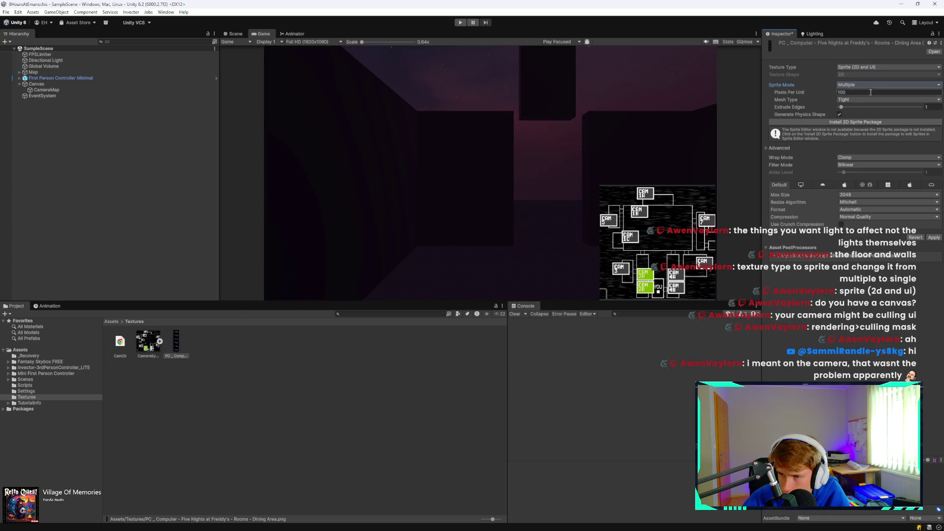
left_click(859, 100)
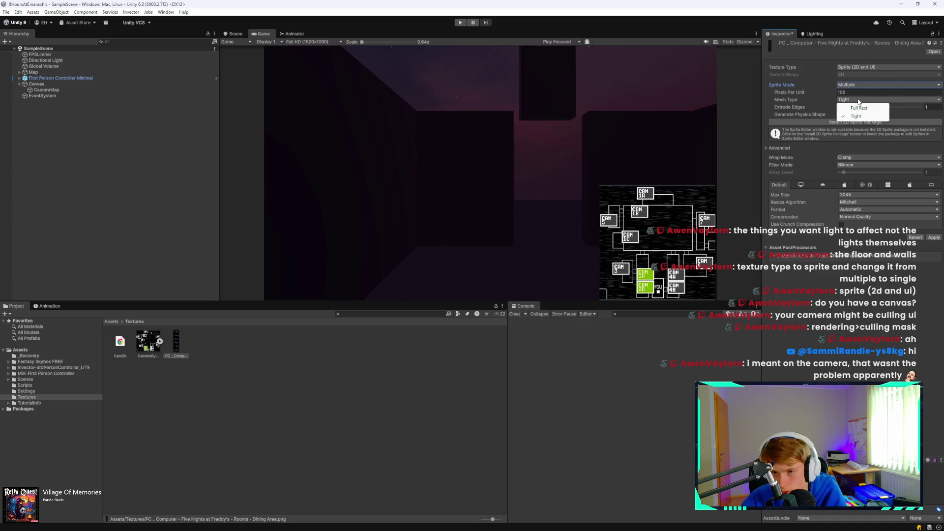
Step: Use Point filtering with no compression, apply, and install the 2D Sprite package
left_click(880, 164)
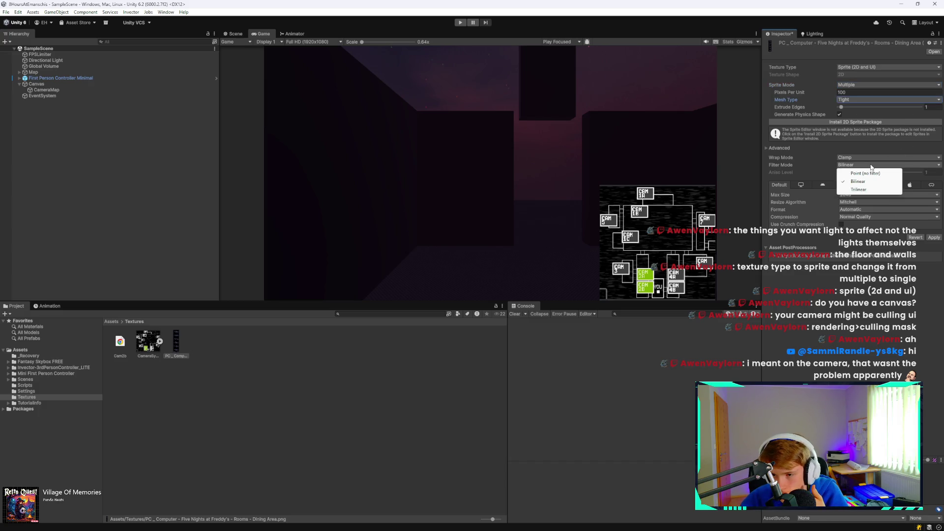
left_click(866, 173)
left_click(873, 217)
left_click(870, 225)
left_click(934, 230)
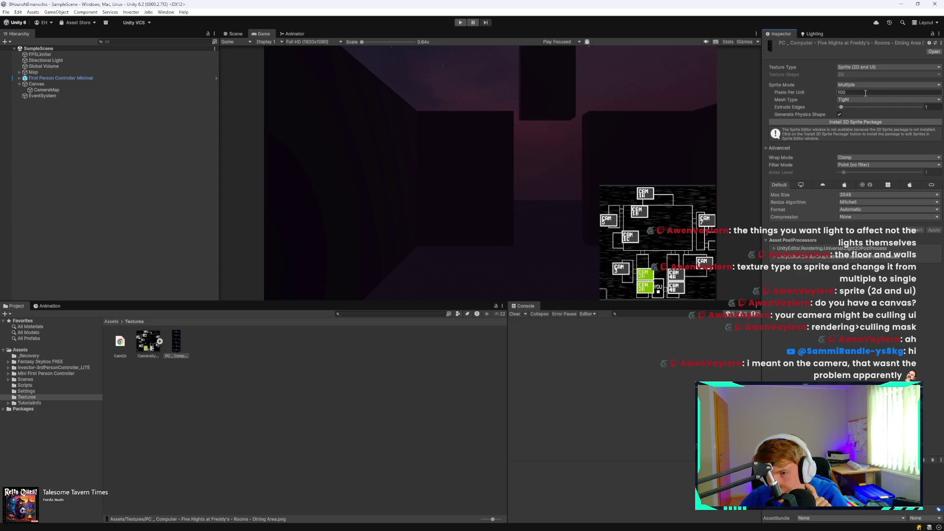
left_click(860, 124)
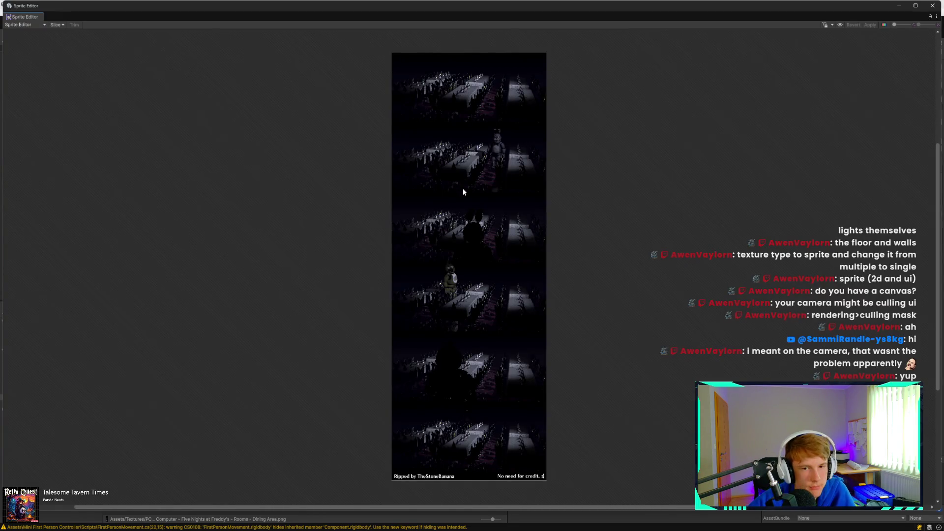
Step: Slice the dining-area sheet automatically, then switch the slice type to Grid By Cell Size
left_click(37, 25)
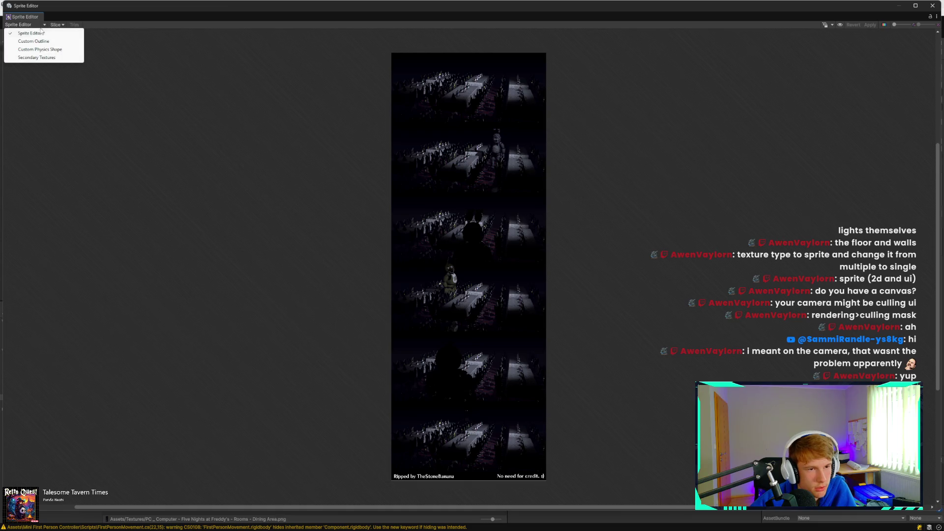
left_click(56, 24)
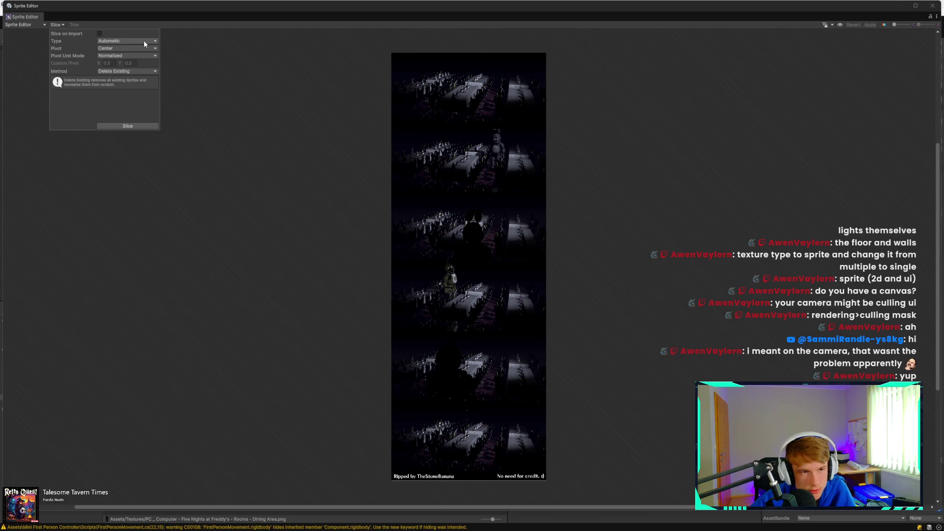
left_click(136, 126)
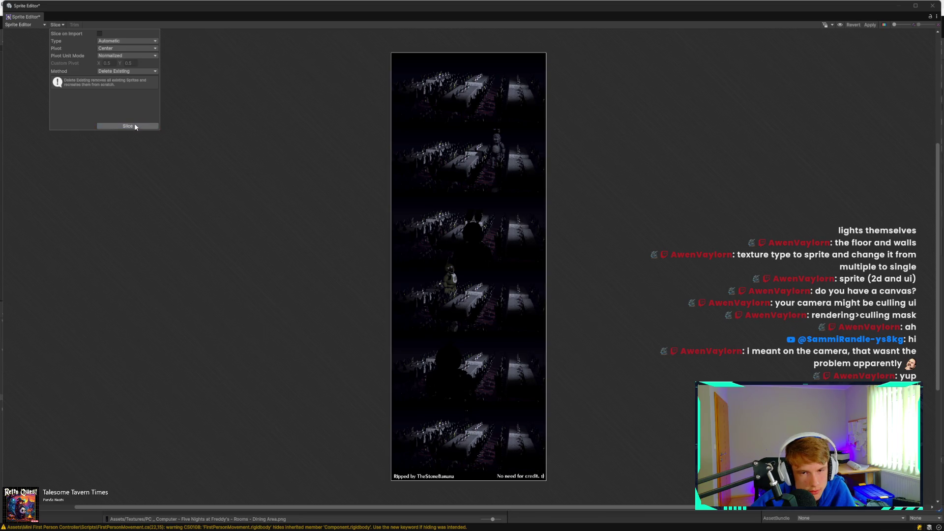
left_click(126, 41)
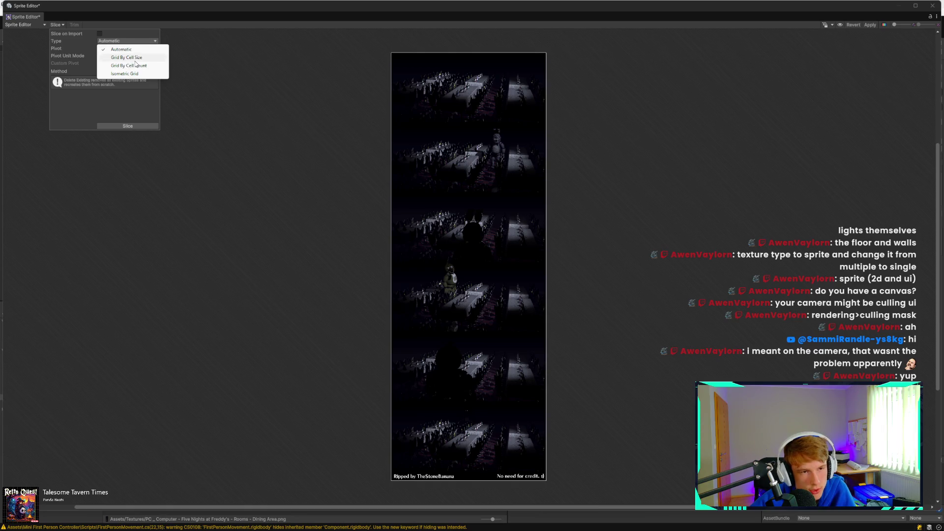
left_click(136, 58)
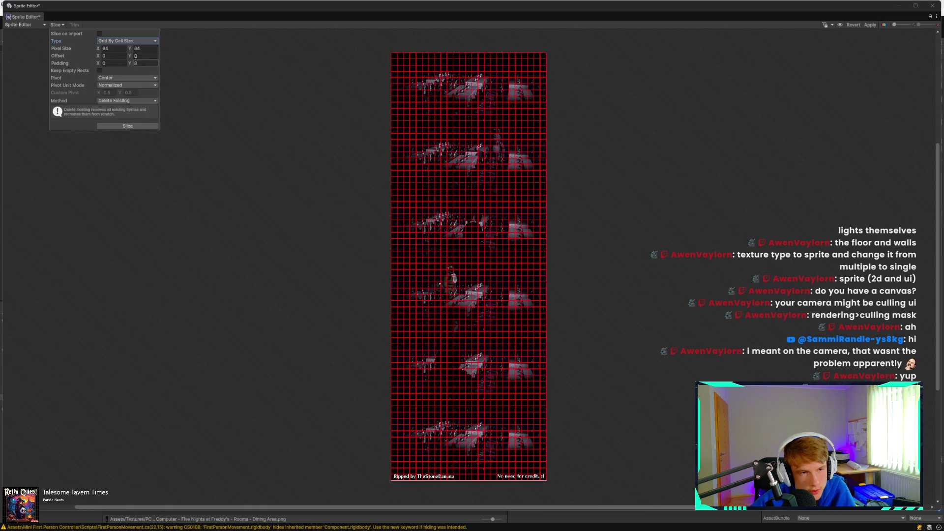
Step: Adjust the slice grid's cell width and set the cell height to 500 pixels
key("Tab")
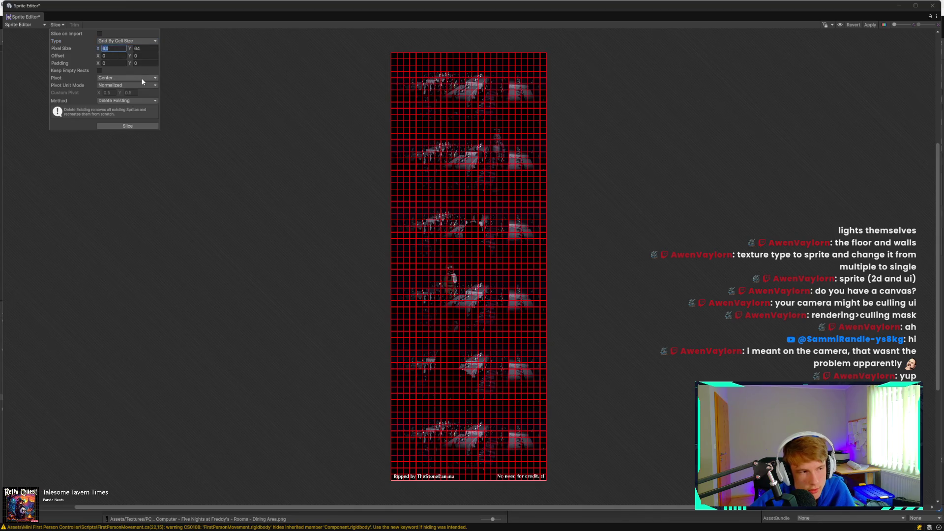
type("500")
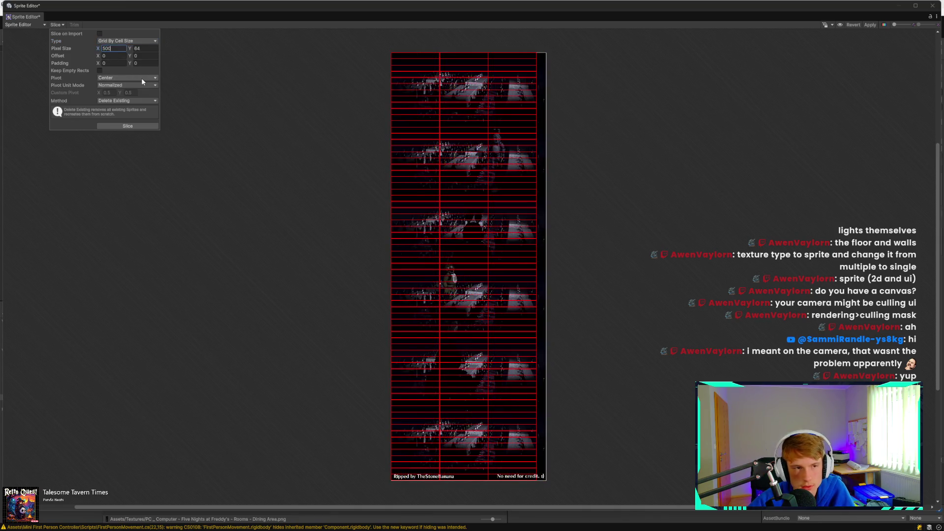
key("BackSpace")
key("BackSpace")
key("BackSpace")
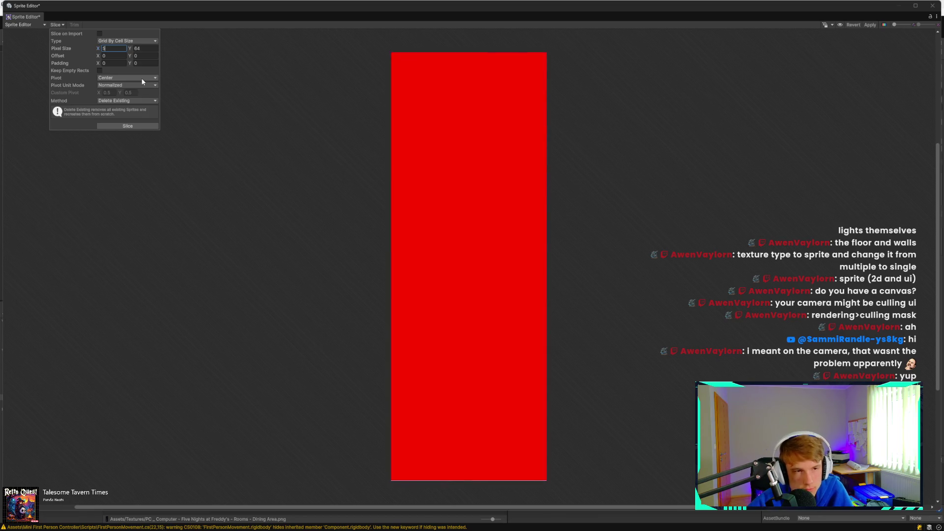
type("000")
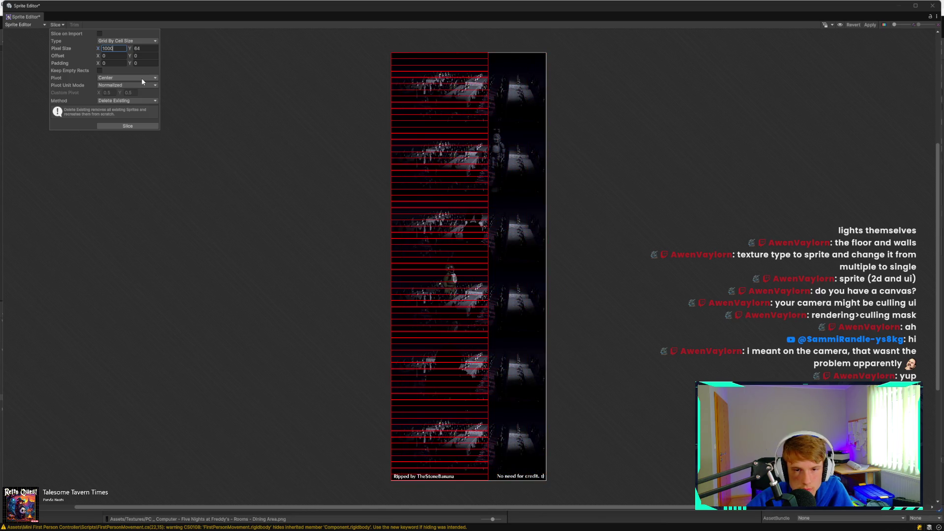
key("BackSpace")
key("BackSpace")
key("BackSpace")
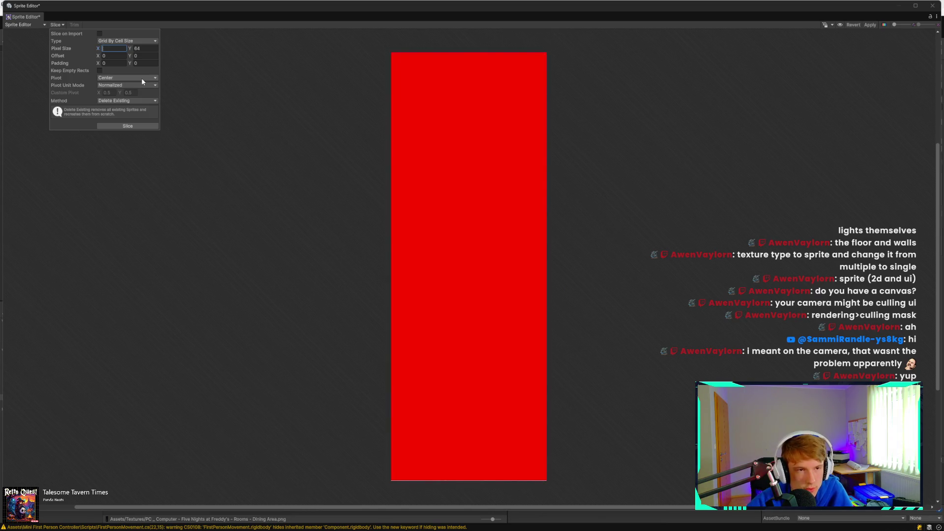
type("2000")
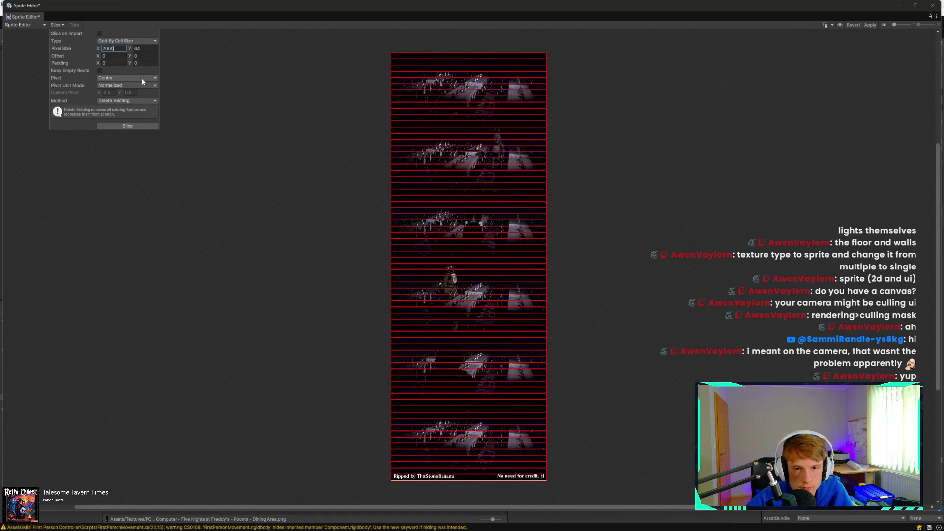
key("Tab")
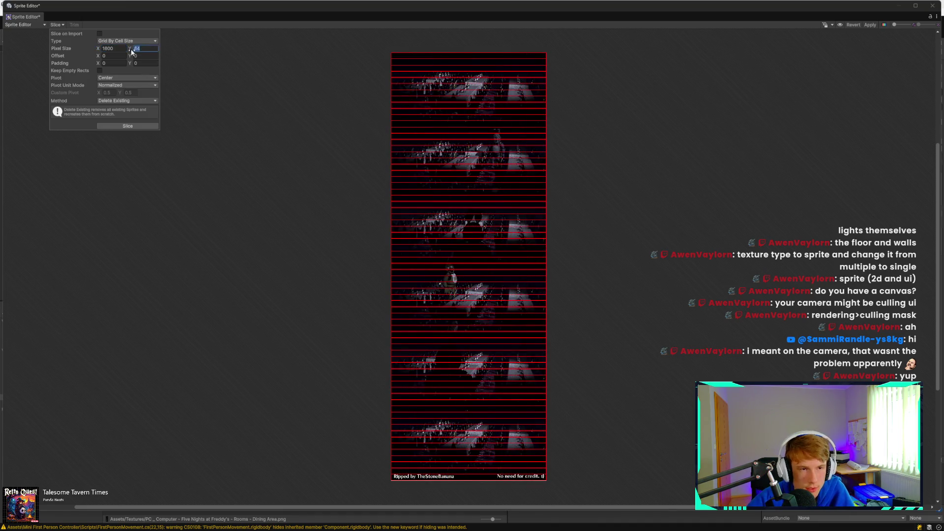
type("1000")
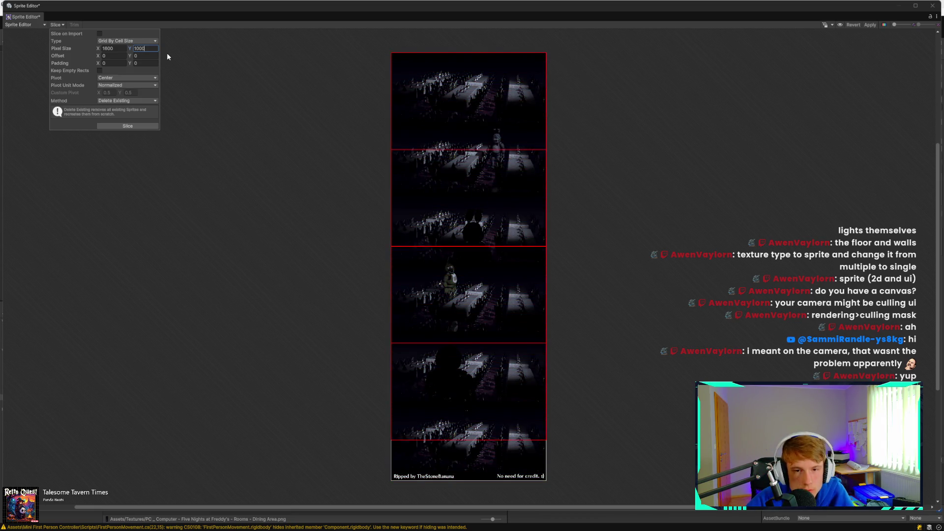
key("BackSpace")
key("BackSpace")
key("BackSpace")
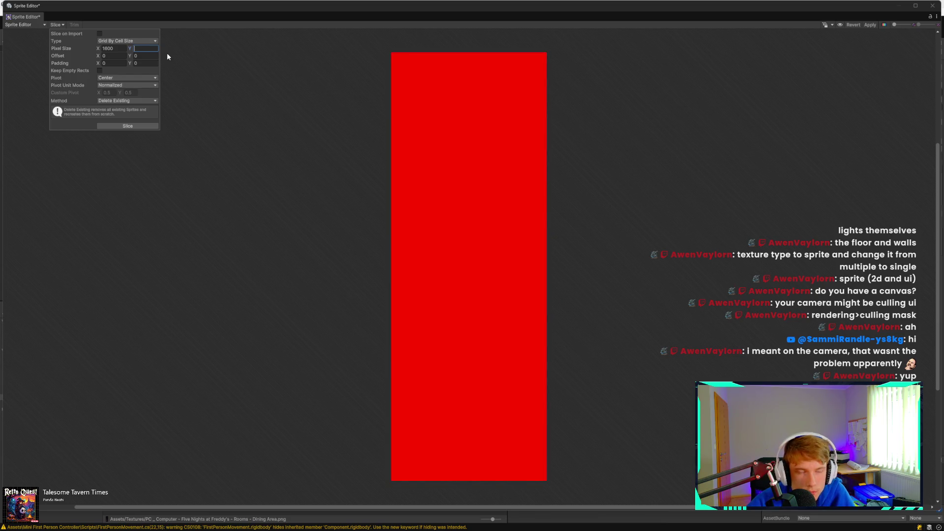
type("500")
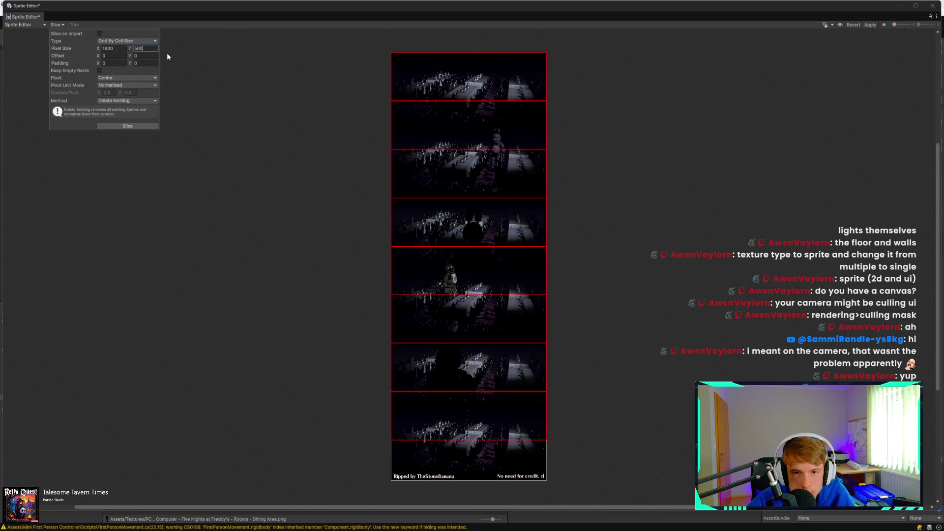
scroll(465, 86, "up", 5)
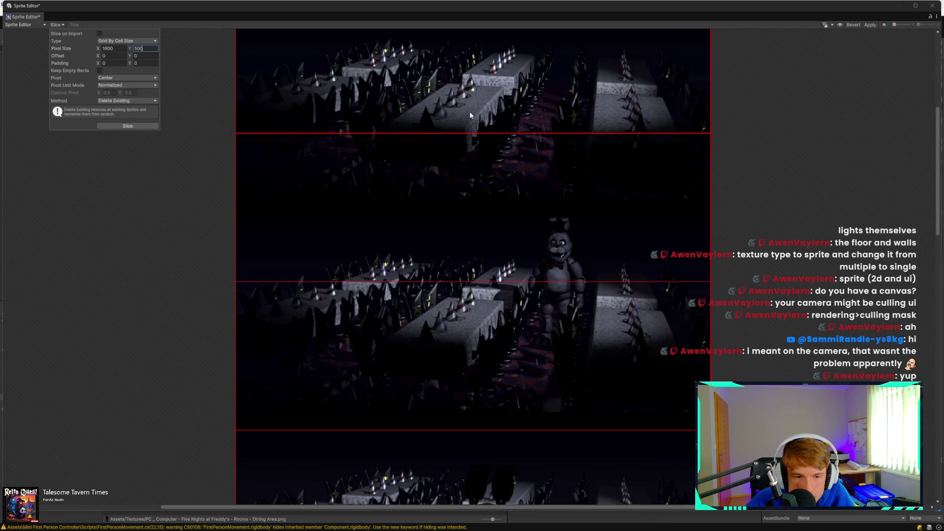
Step: Try a 1000-pixel cell height and check the resulting grid preview
scroll(470, 116, "down", 3)
scroll(507, 116, "up", 2)
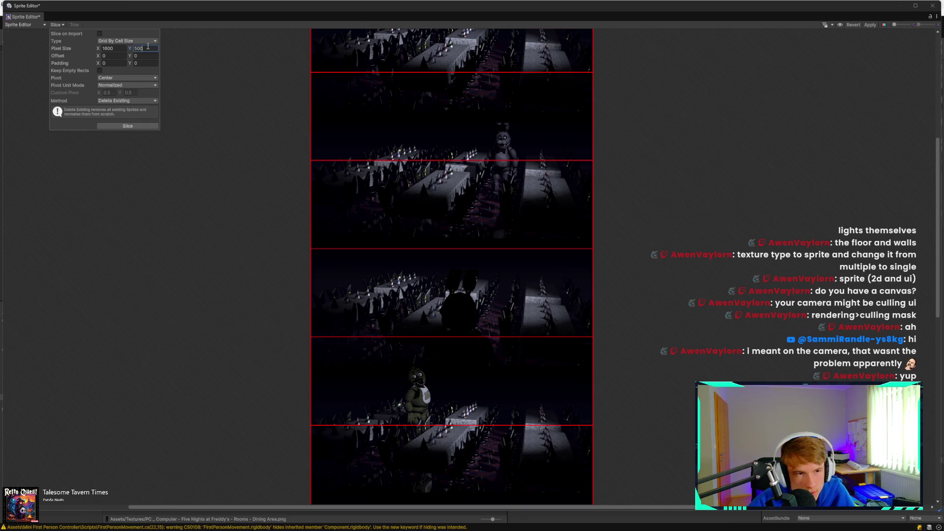
key("BackSpace")
key("BackSpace")
key("BackSpace")
type("1000")
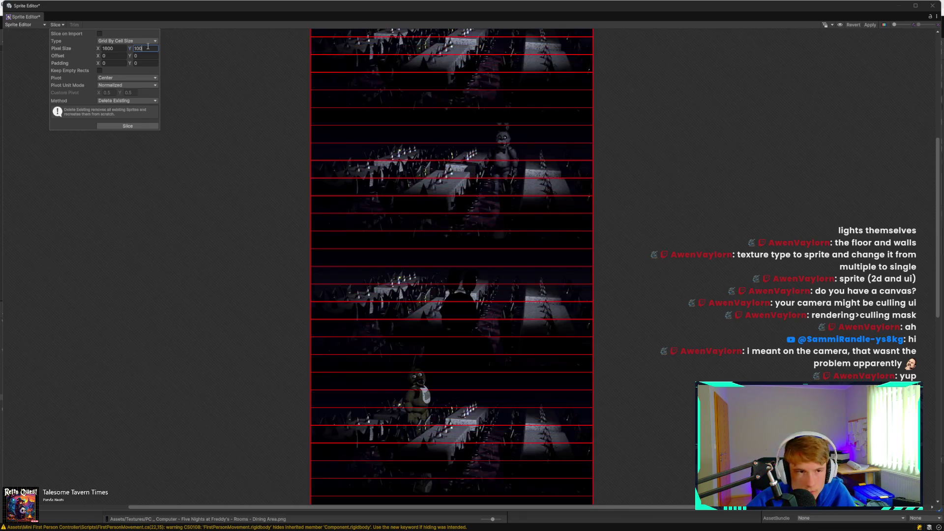
scroll(512, 172, "down", 4)
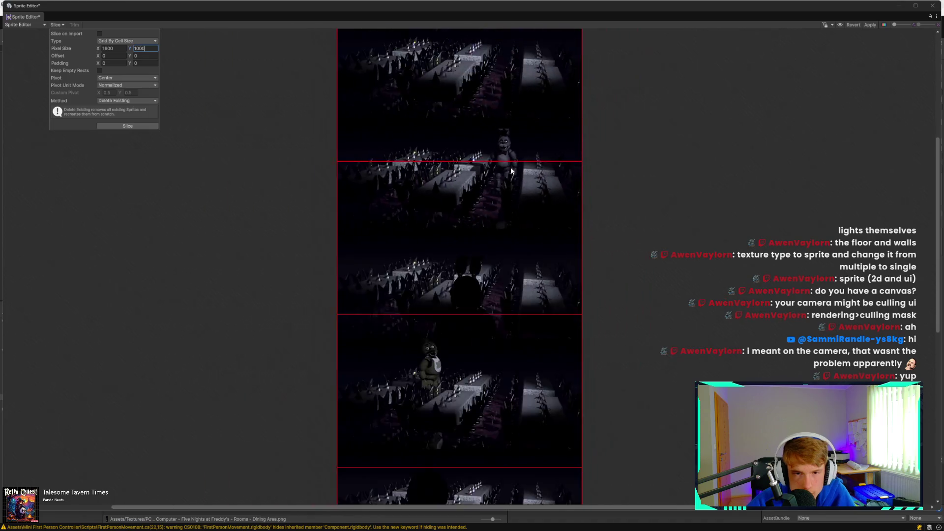
scroll(498, 70, "up", 3)
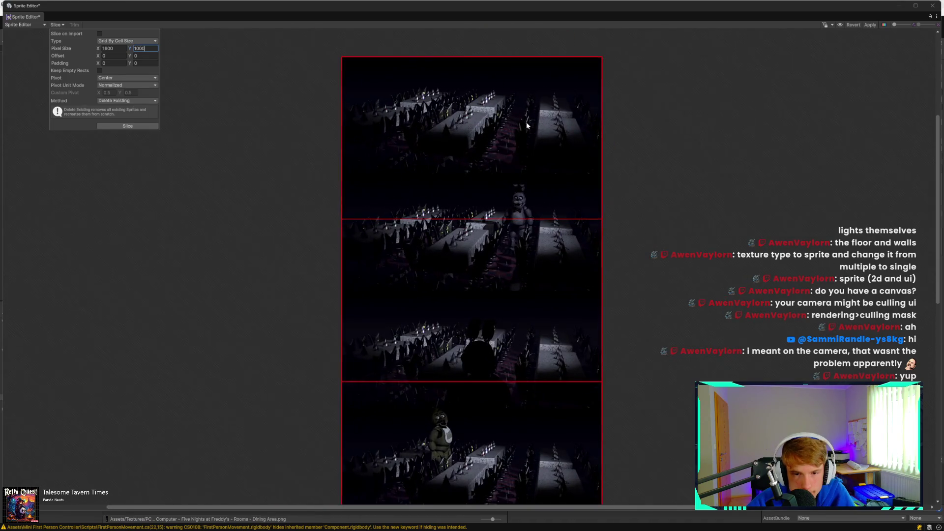
scroll(528, 121, "up", 1)
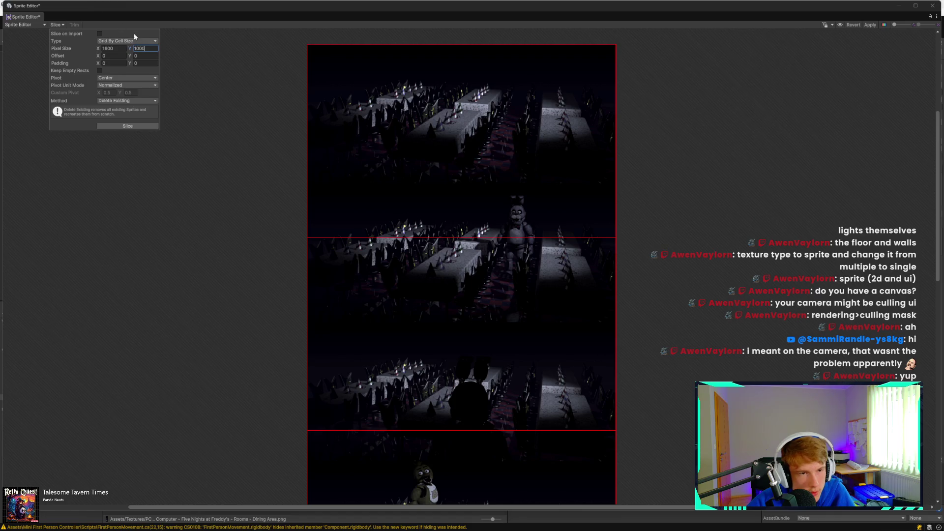
Step: Set the cell height to 770 and slice the sheet into 1600 × 770 frames
key("BackSpace")
key("BackSpace")
key("BackSpace")
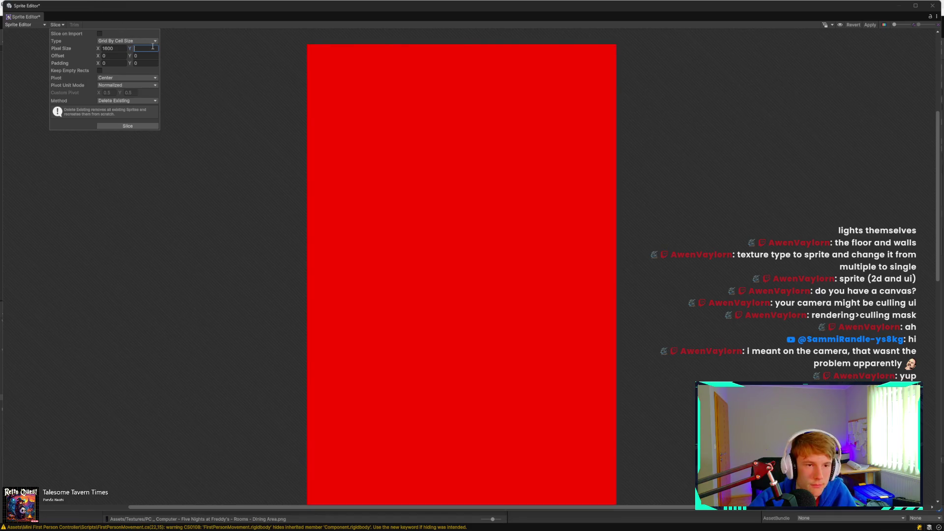
type("7000")
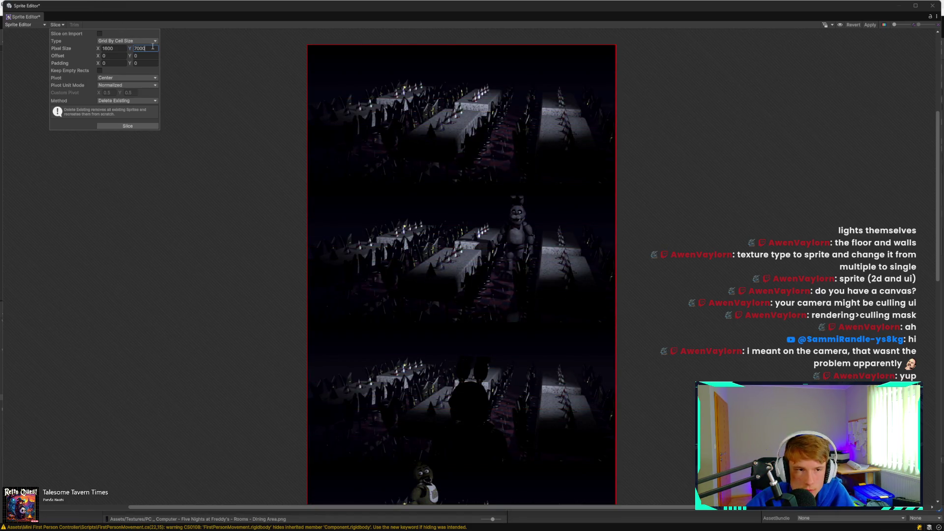
key("BackSpace")
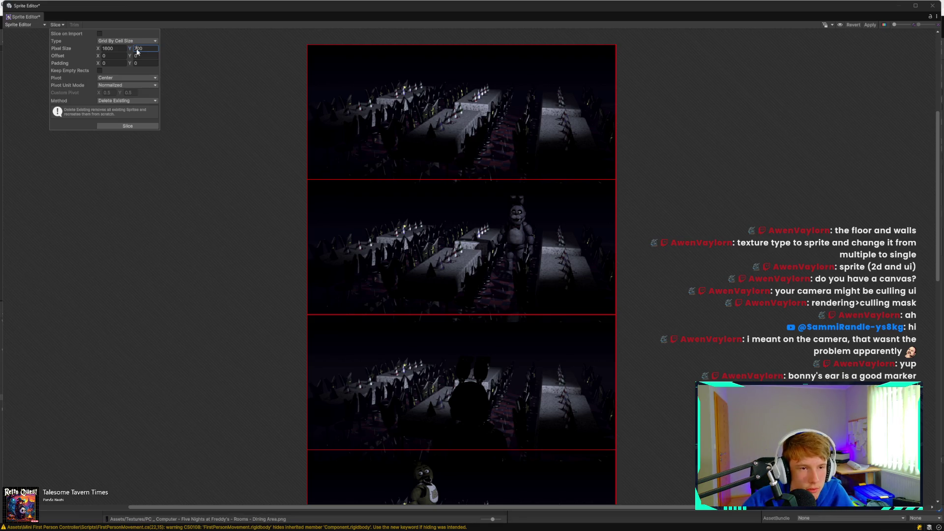
type("800")
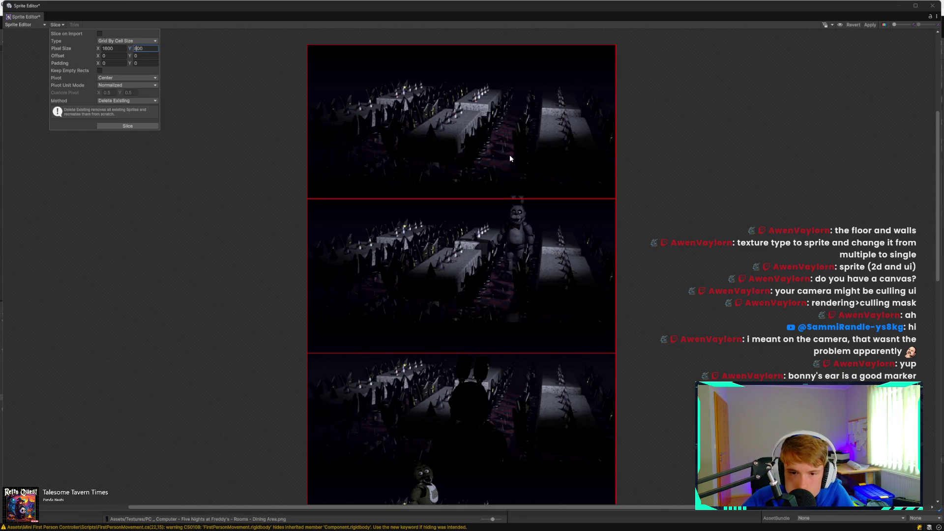
type("700")
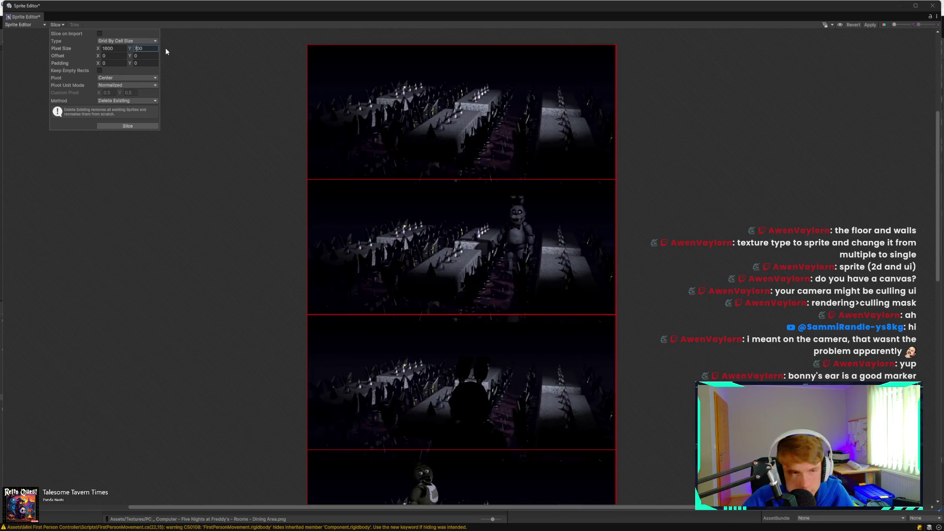
type("5")
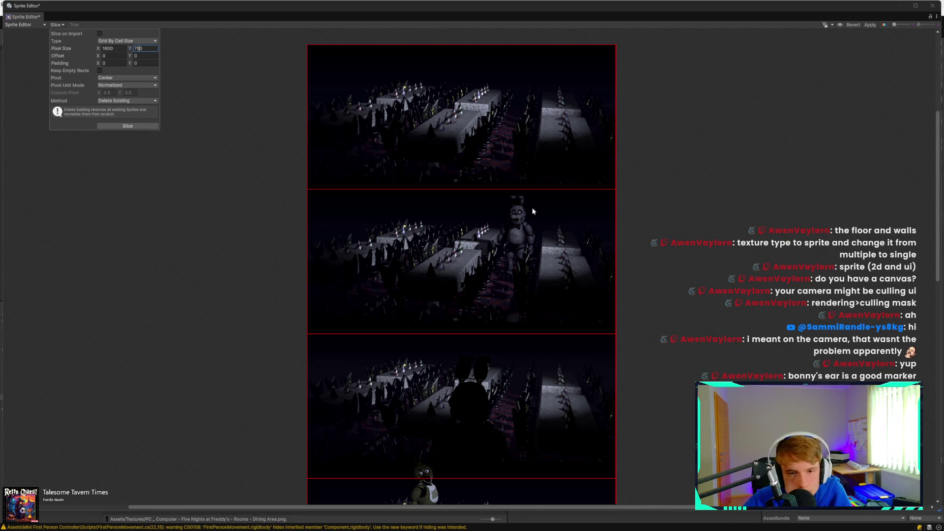
key("BackSpace")
type("8")
key("BackSpace")
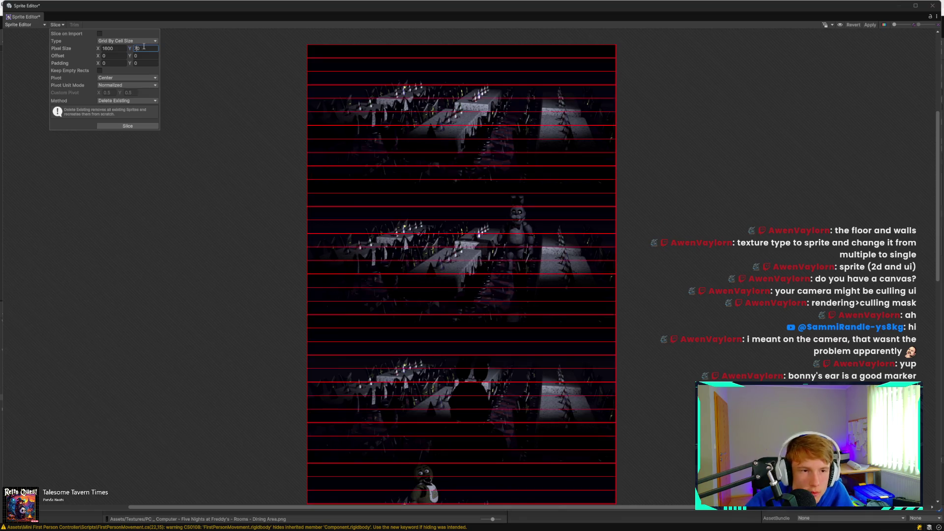
type("7")
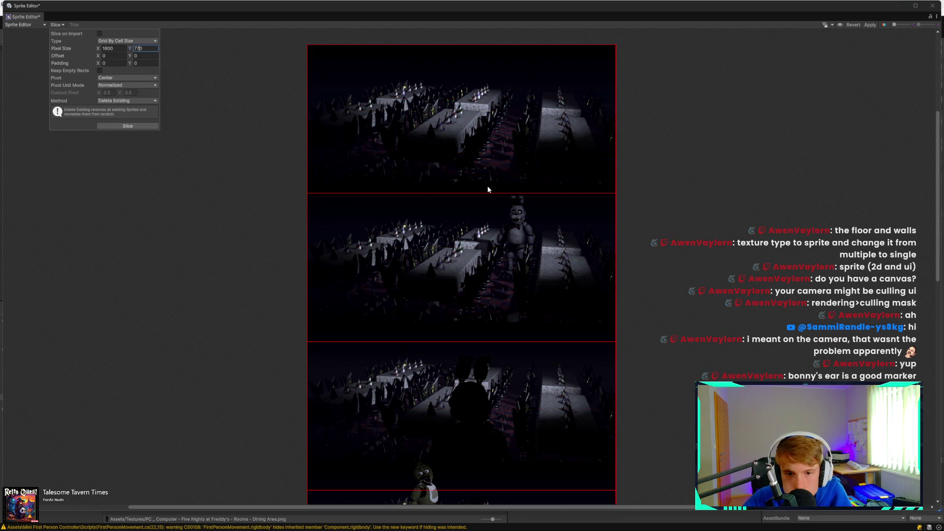
scroll(461, 192, "up", 10)
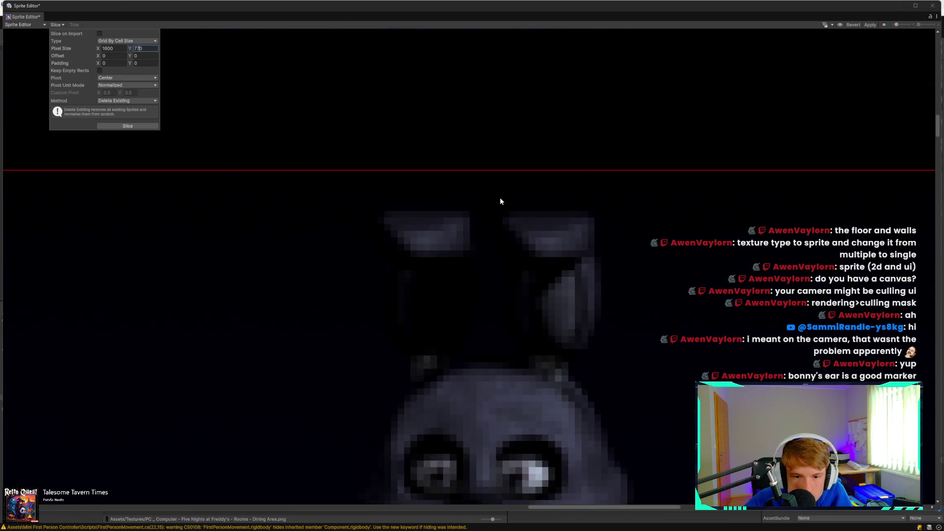
scroll(500, 196, "down", 10)
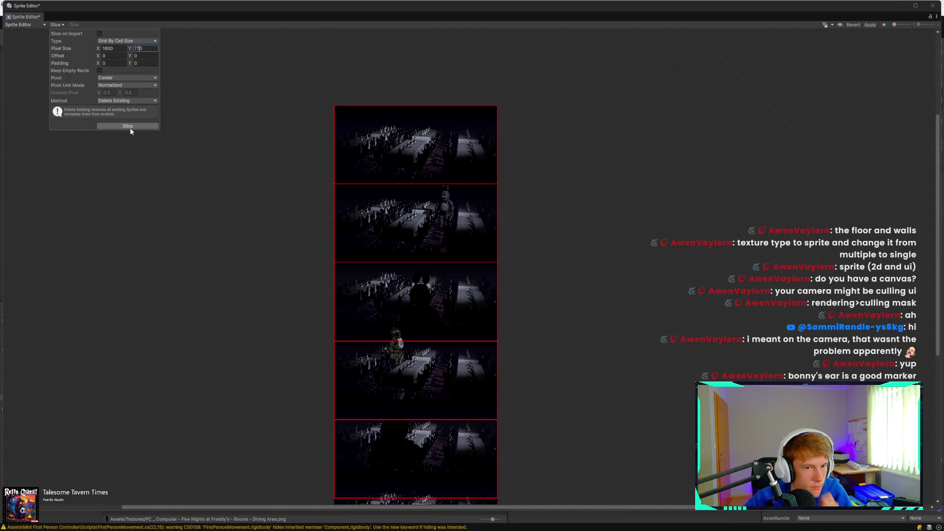
left_click(128, 126)
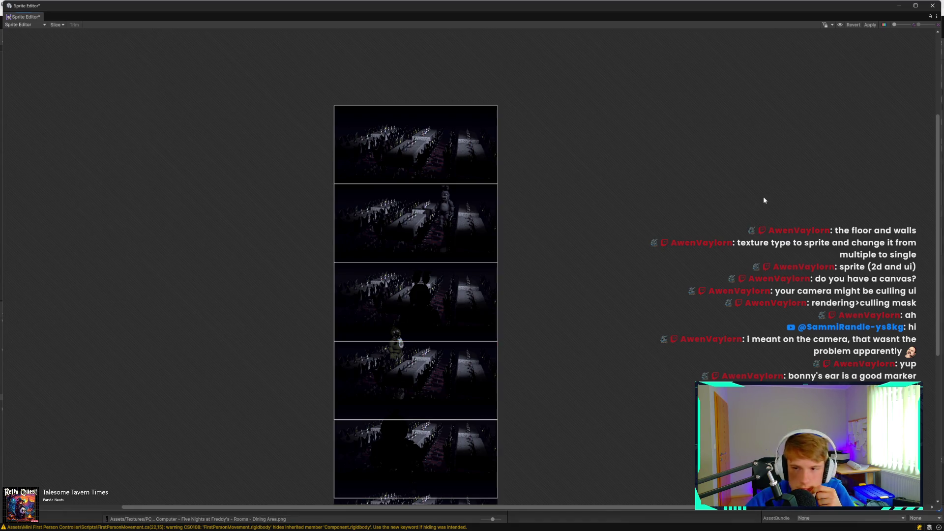
Step: Apply the slicing, close the Sprite Editor, and expand the texture's five sub-sprites
left_click(870, 24)
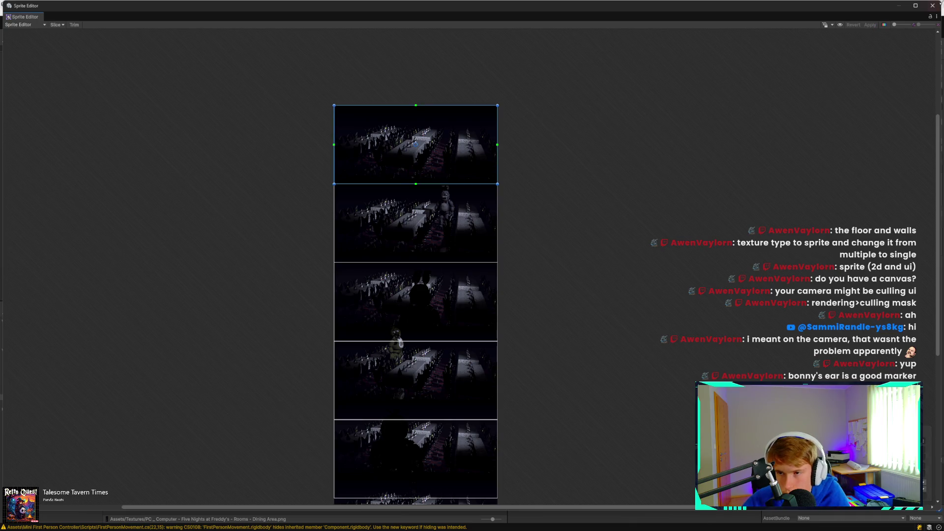
left_click(934, 6)
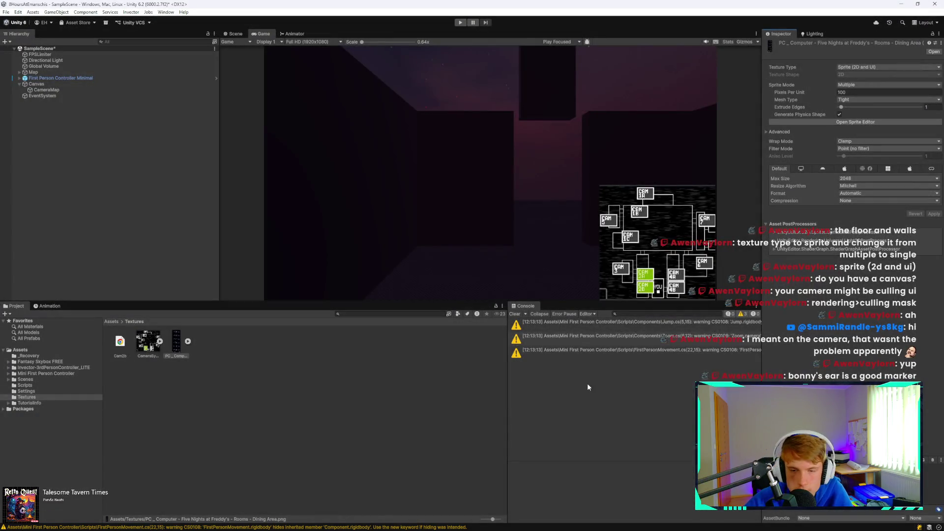
left_click(187, 341)
left_click(207, 343)
Step: View the dining-area image in the external image viewer, then reopen it
double_click(208, 340)
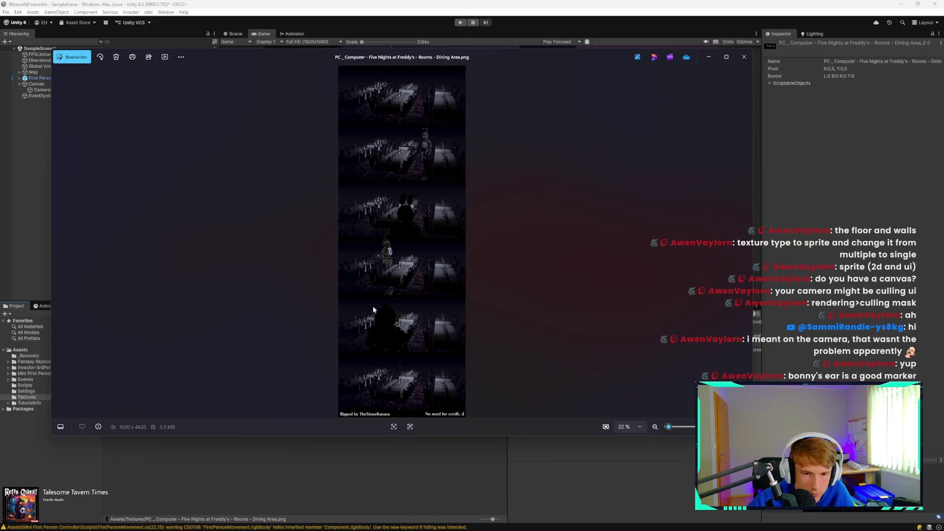
left_click(744, 57)
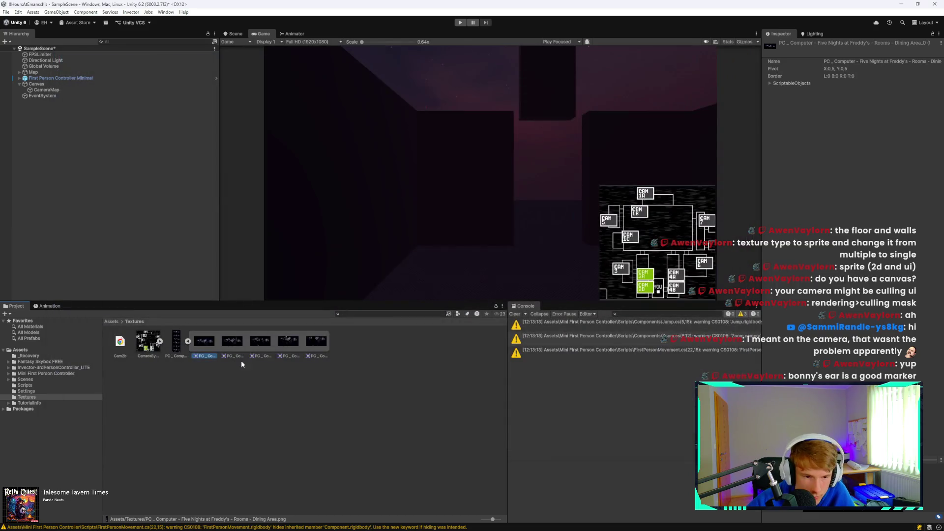
key("Left")
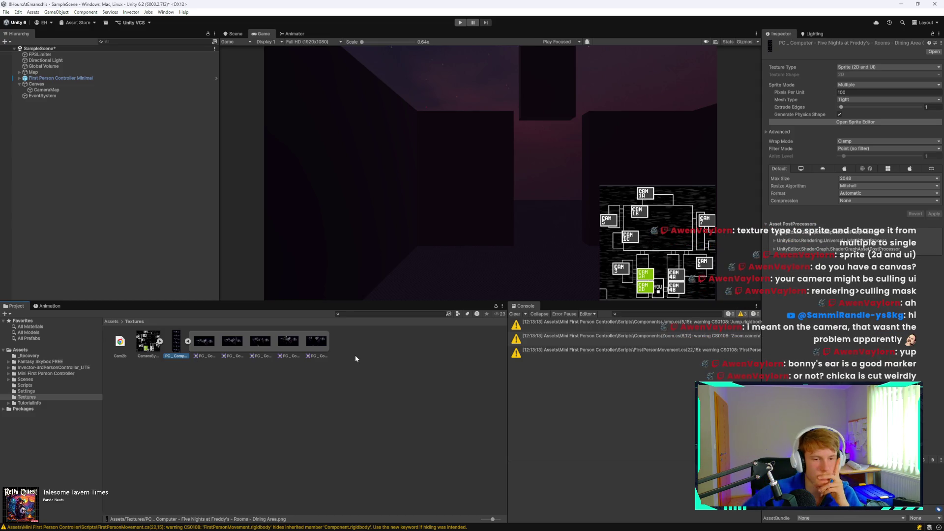
double_click(214, 344)
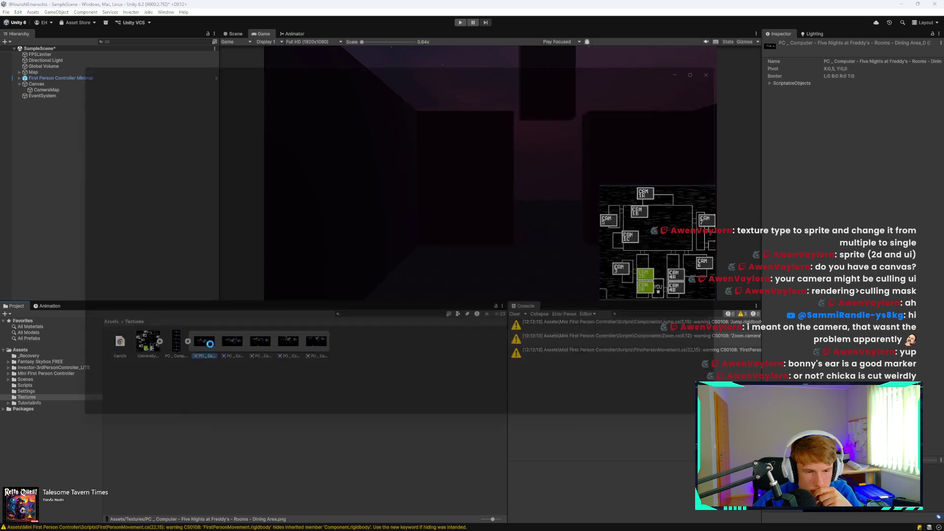
scroll(355, 319, "up", 10)
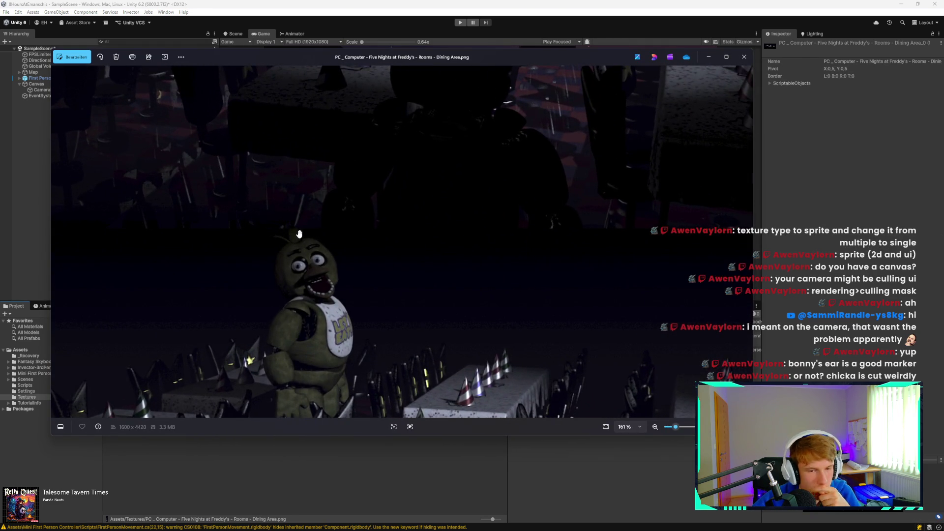
scroll(412, 236, "down", 8)
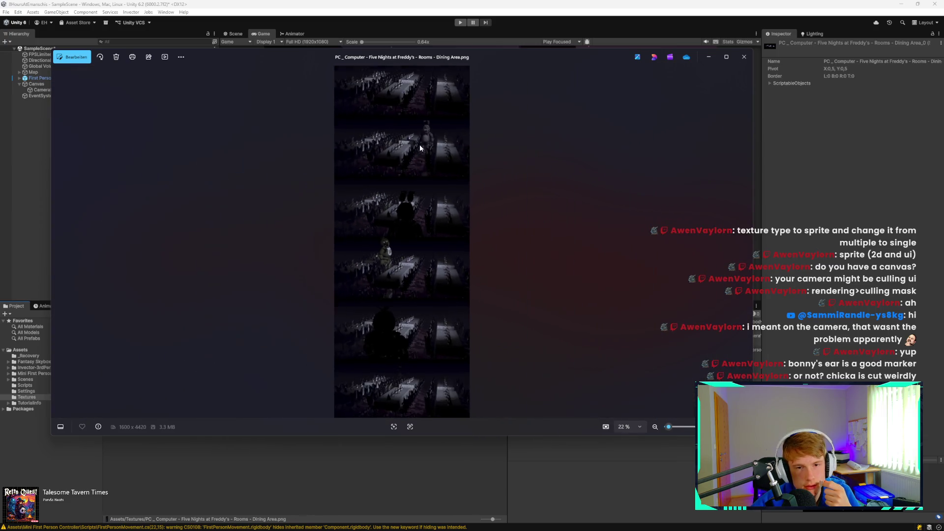
scroll(421, 146, "up", 4)
scroll(481, 127, "up", 3)
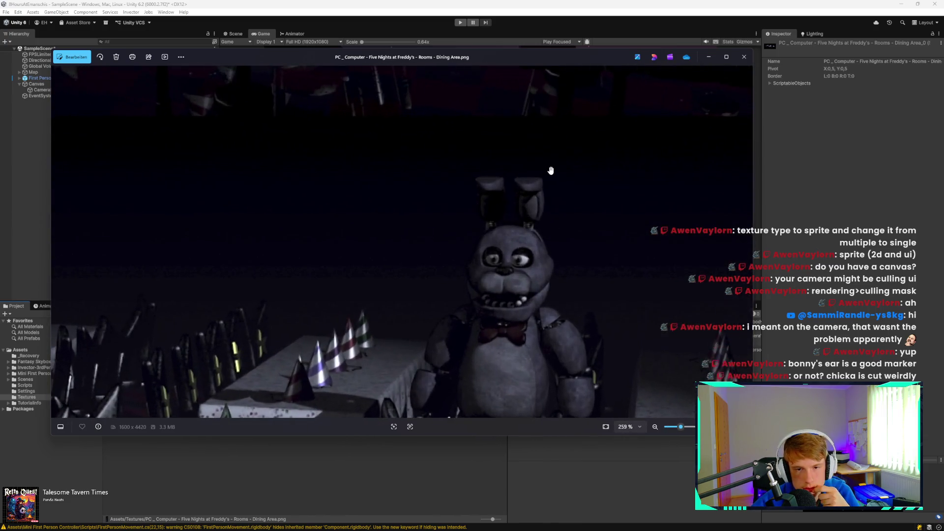
scroll(505, 238, "down", 6)
scroll(504, 238, "down", 2)
scroll(423, 301, "up", 6)
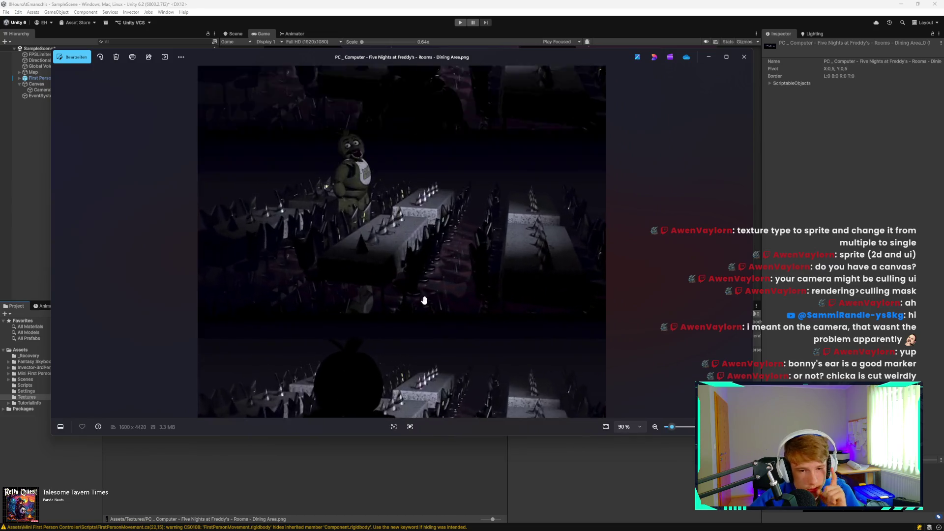
scroll(488, 143, "down", 3)
left_click(744, 56)
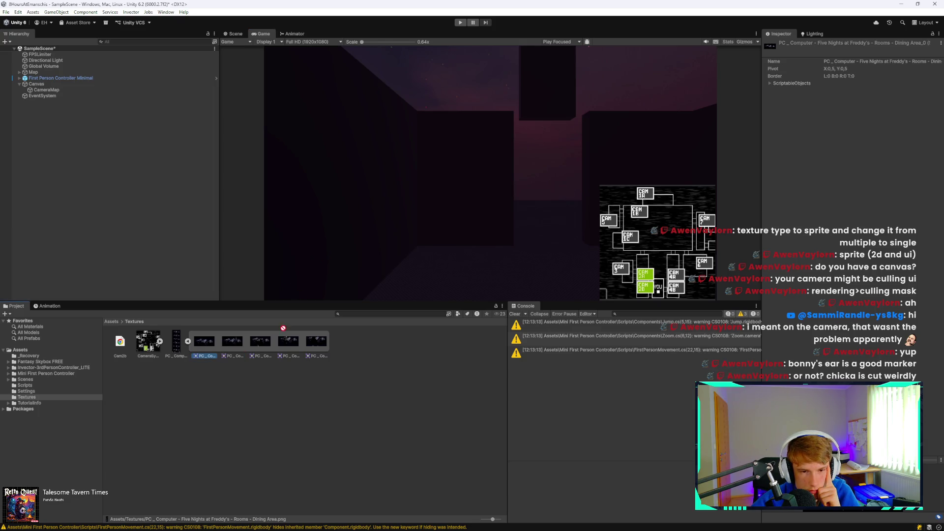
Step: Drag Dining Area_0 onto the Canvas in the Hierarchy to create a child sprite object
left_click(231, 34)
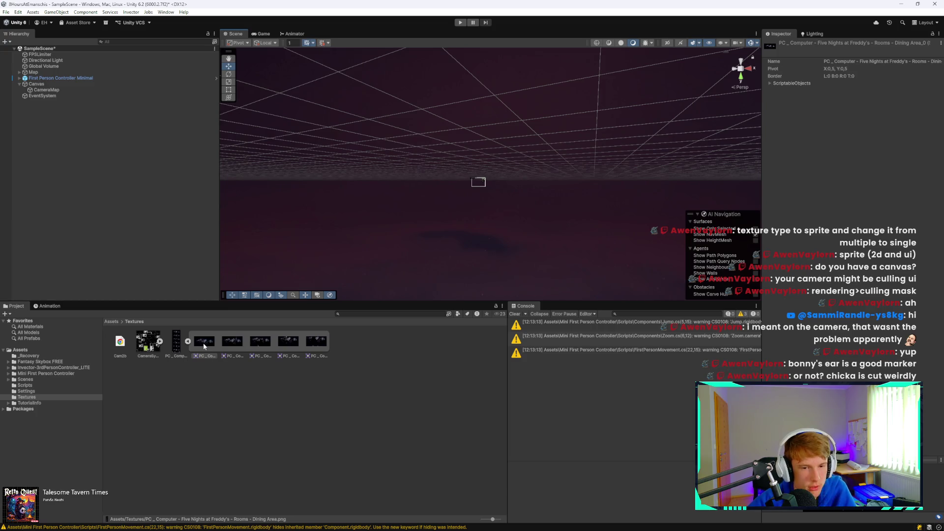
left_click(264, 34)
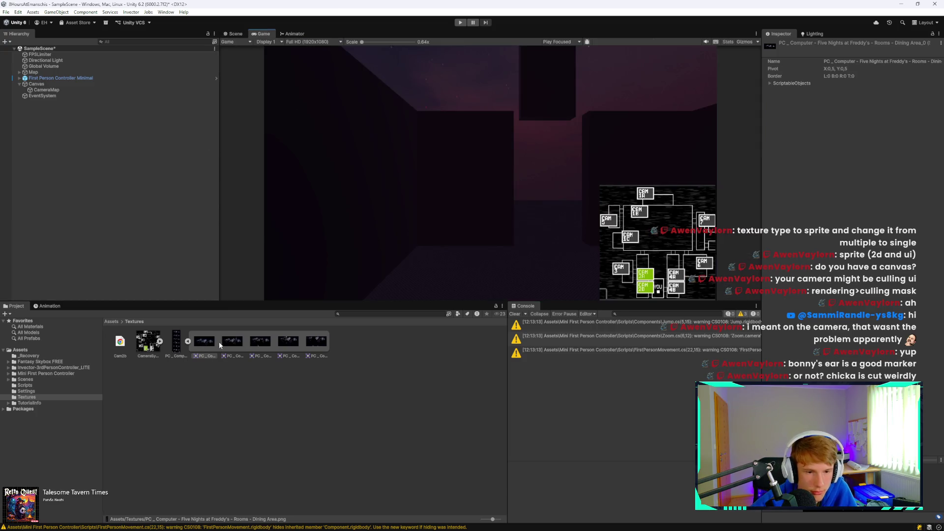
left_click_drag(185, 259, 58, 84)
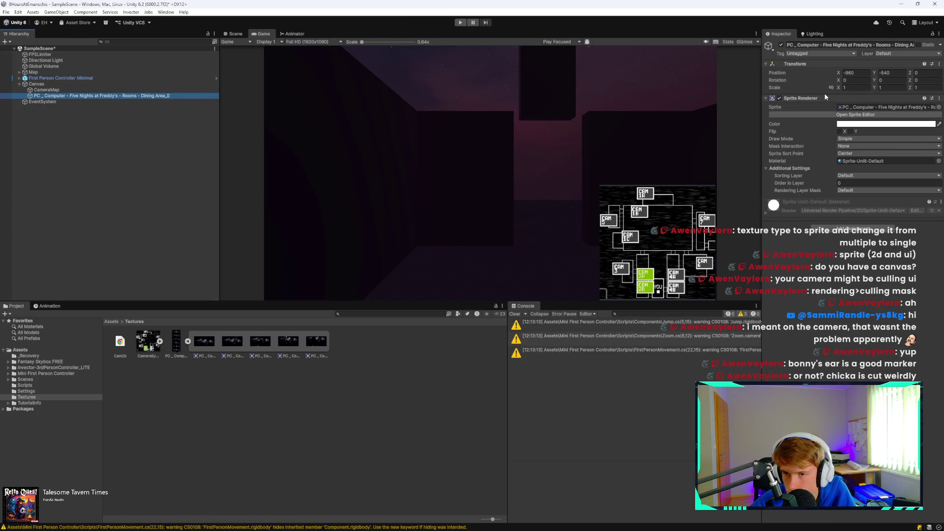
left_click(138, 96)
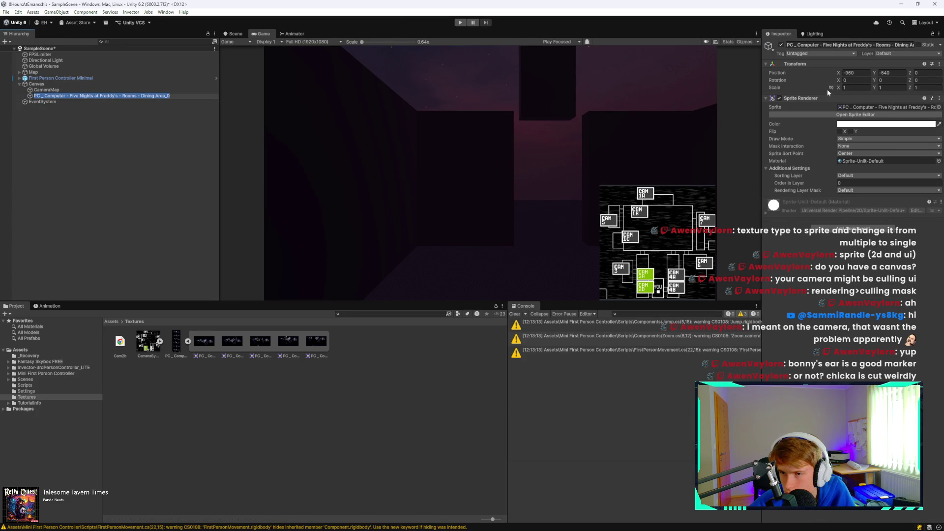
Step: Try moving and scaling the Dining Area_0 object, undoing both changes
left_click(878, 74)
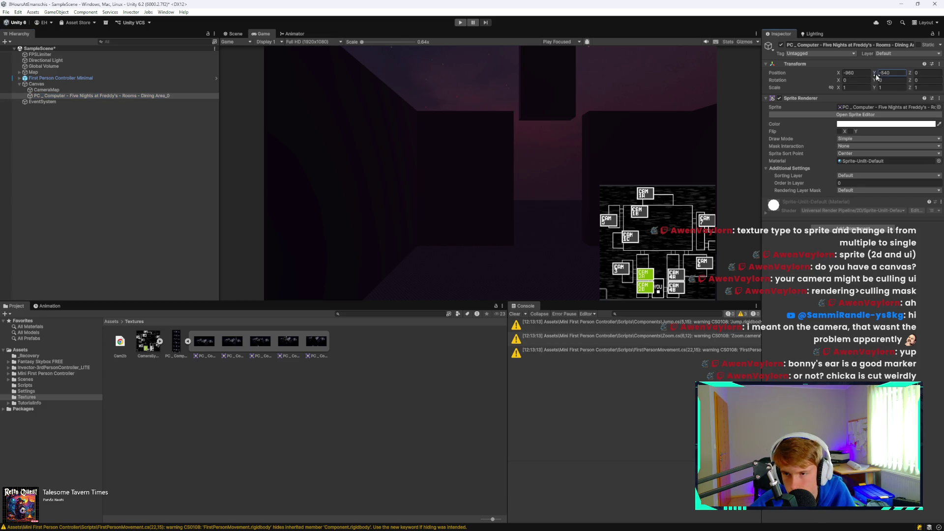
left_click_drag(878, 74, 922, 125)
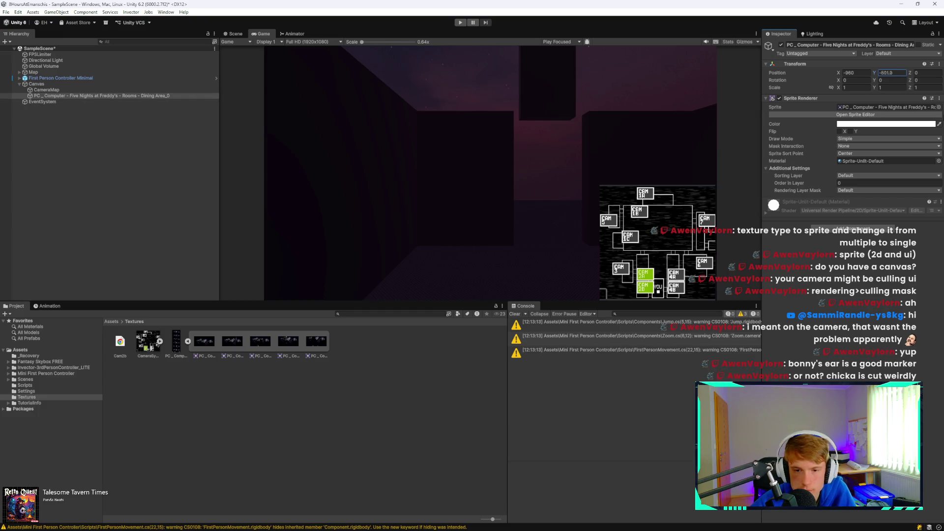
key("ctrl+z")
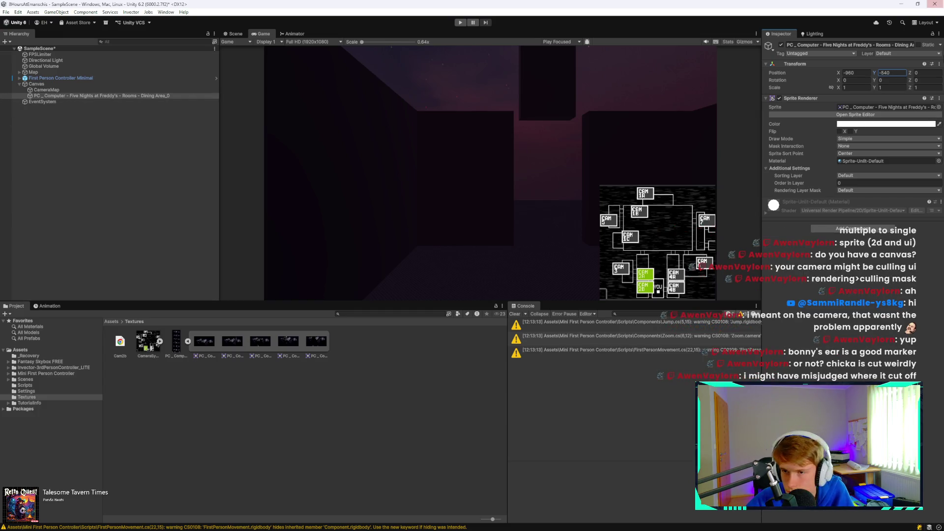
mouse_move(844, 88)
left_mouse_down()
mouse_move(925, 93)
mouse_move(148, 102)
mouse_move(814, 132)
left_mouse_up()
key("ctrl+z")
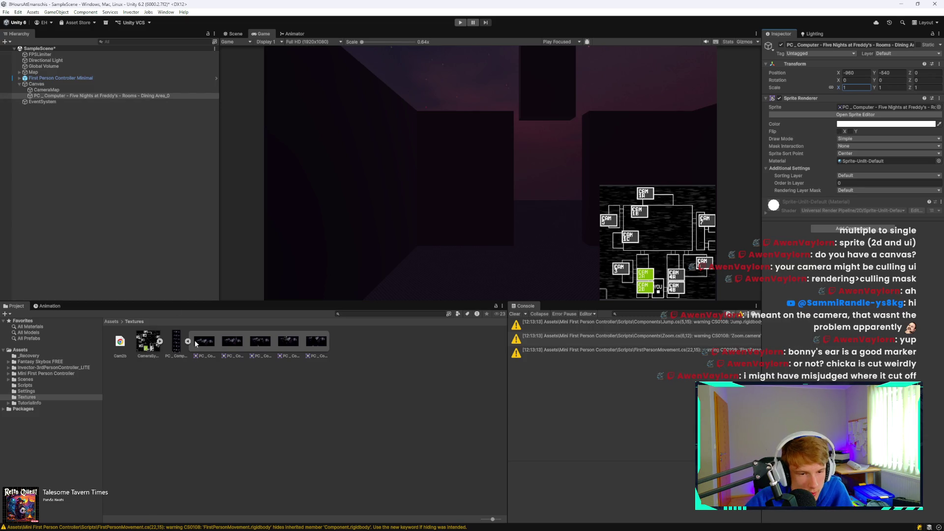
Step: Confirm the dining-area texture uses Clamp wrap and Point filter, then open the Sprite Editor
left_click(202, 342)
left_click(175, 339)
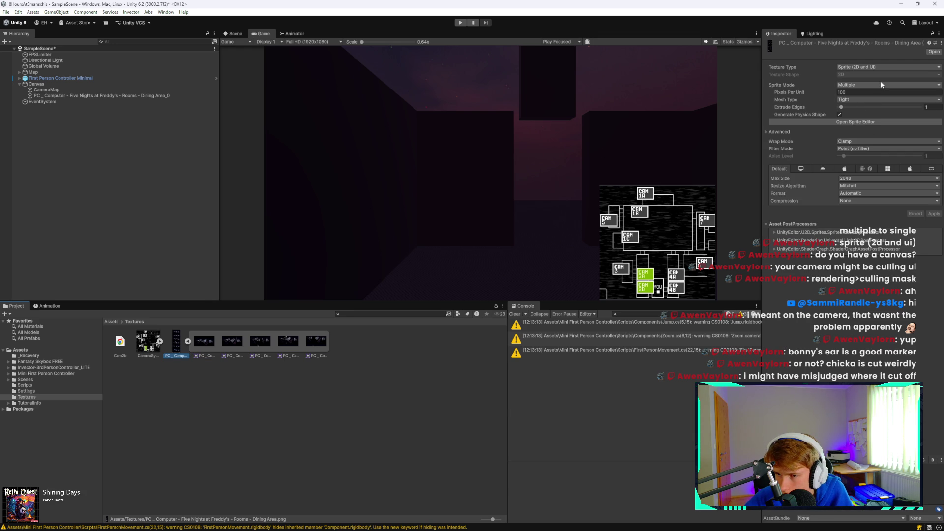
left_click(869, 142)
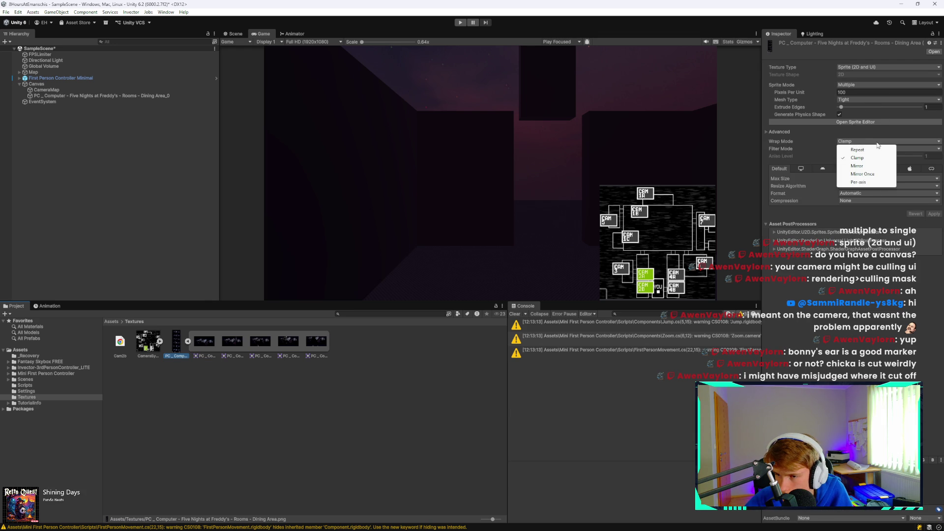
left_click(909, 149)
left_click(858, 157)
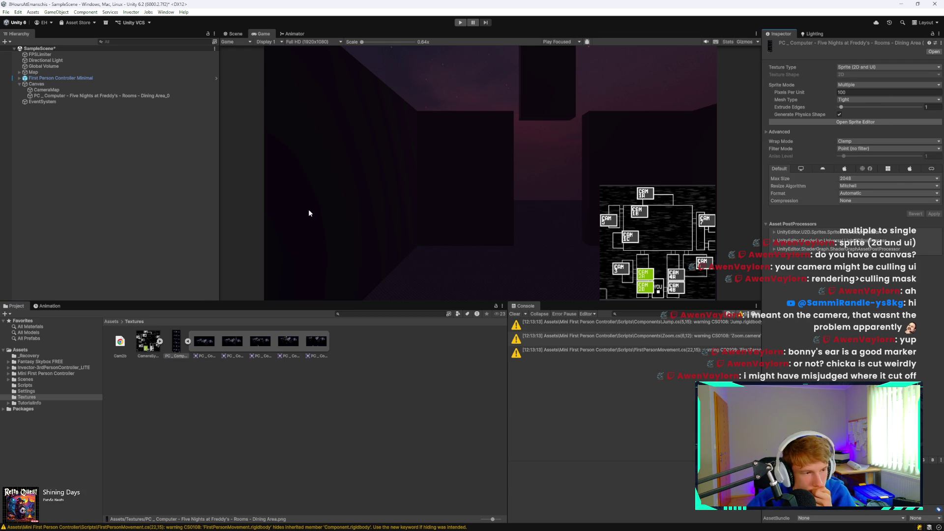
left_click(188, 343)
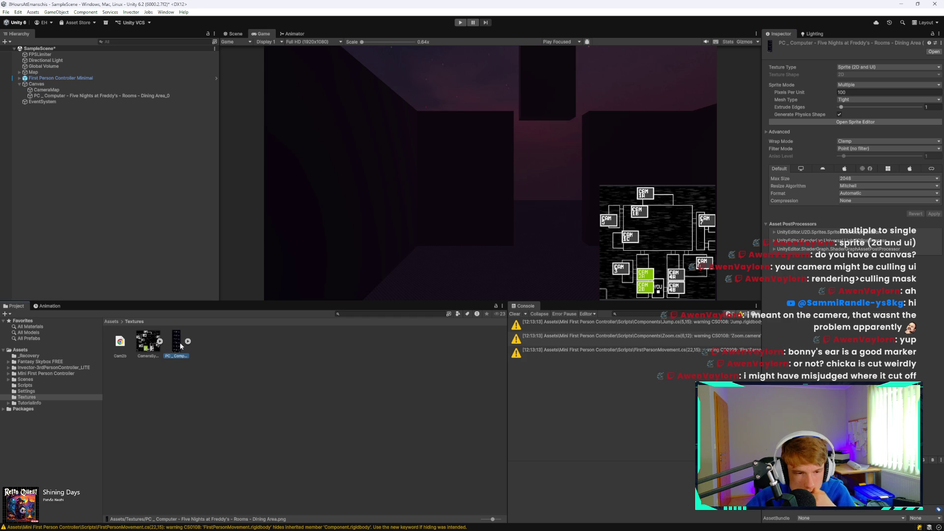
left_click(858, 123)
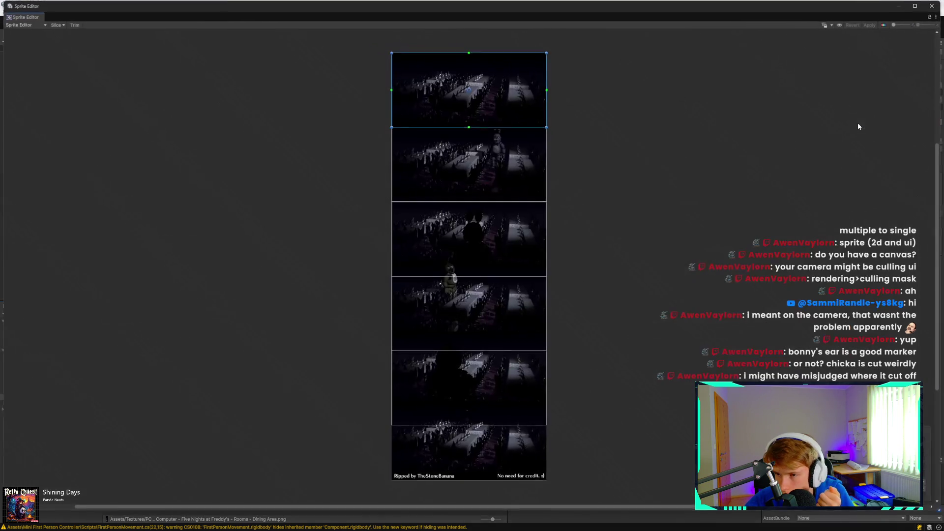
Step: Zoom in and out across the Dining Area frames to inspect the top sliced frame
scroll(455, 283, "up", 5)
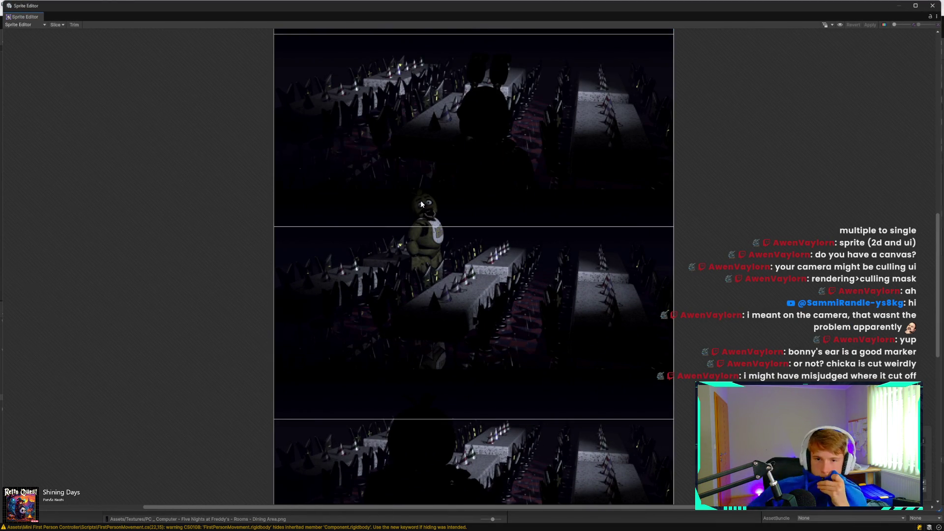
scroll(613, 192, "down", 4)
scroll(583, 45, "up", 4)
left_click(578, 53)
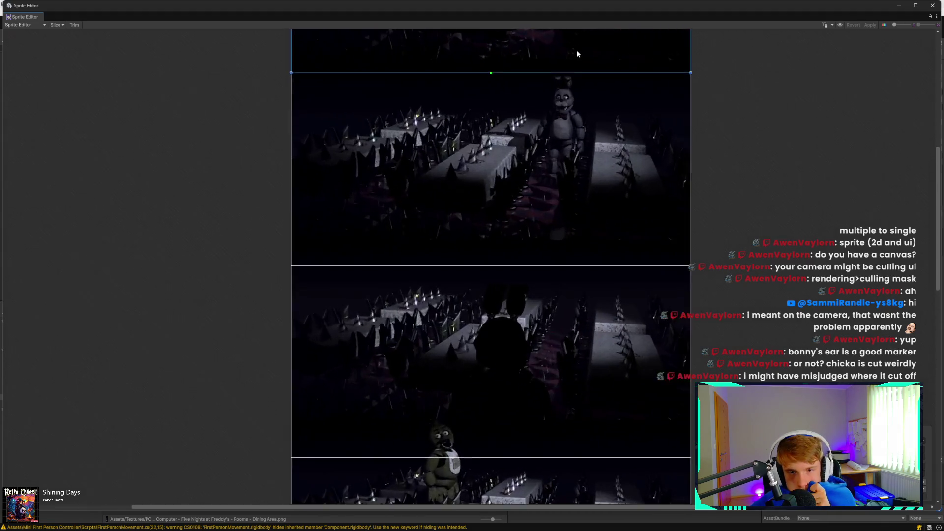
scroll(578, 53, "up", 2)
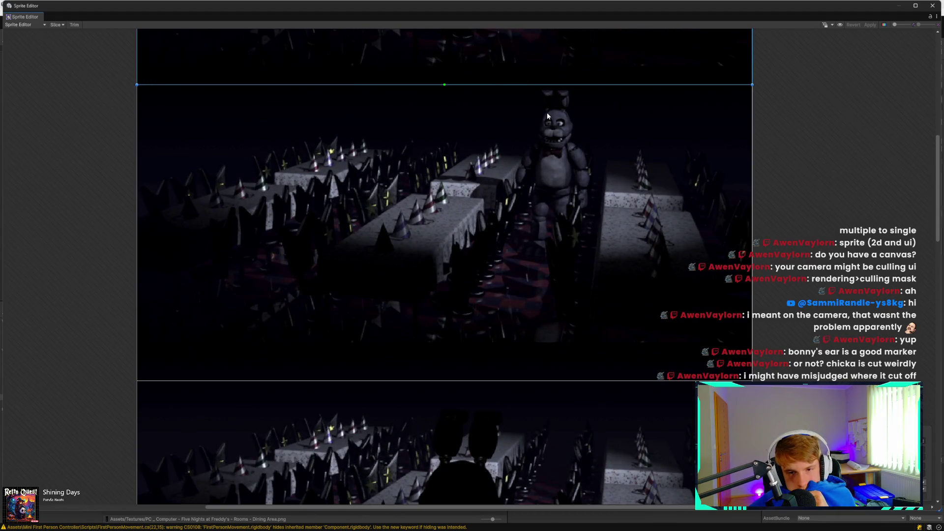
scroll(548, 114, "down", 3)
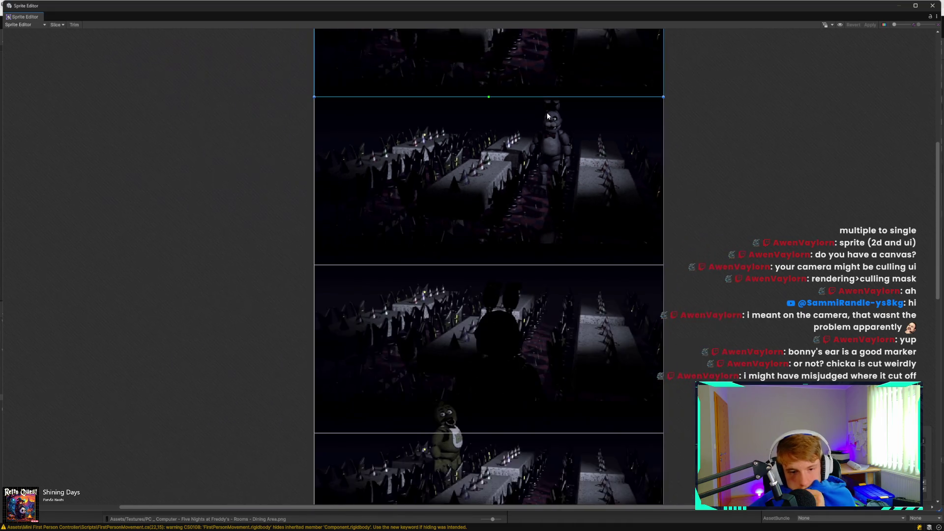
scroll(547, 115, "down", 3)
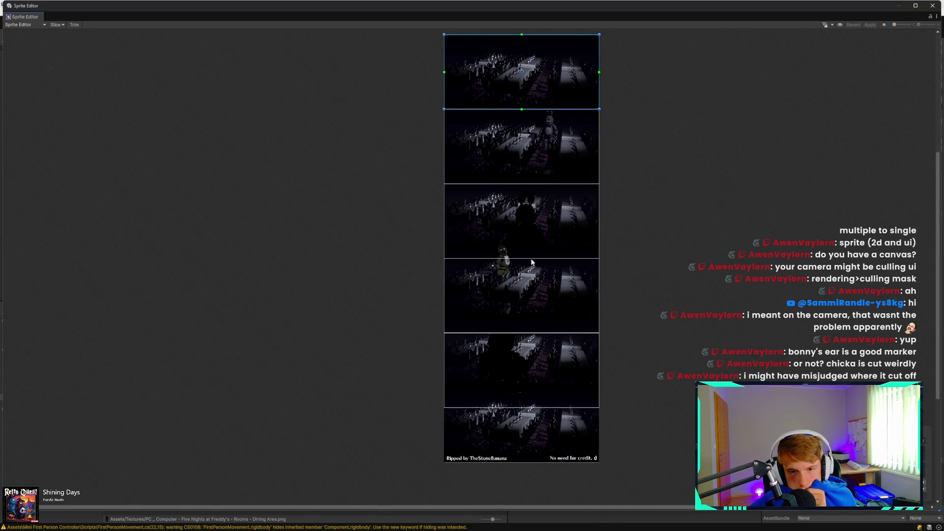
scroll(559, 357, "up", 3)
scroll(466, 246, "up", 2)
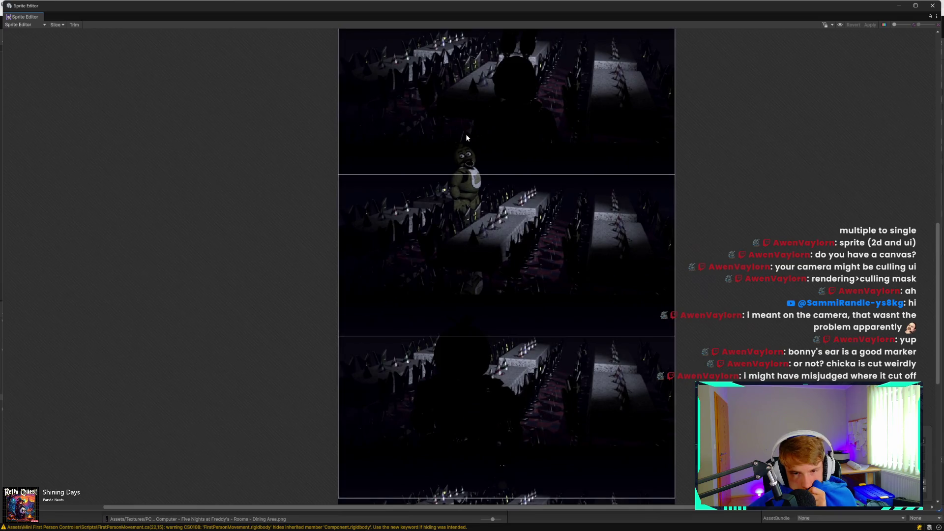
scroll(466, 134, "down", 4)
scroll(502, 293, "up", 1)
scroll(503, 297, "up", 1)
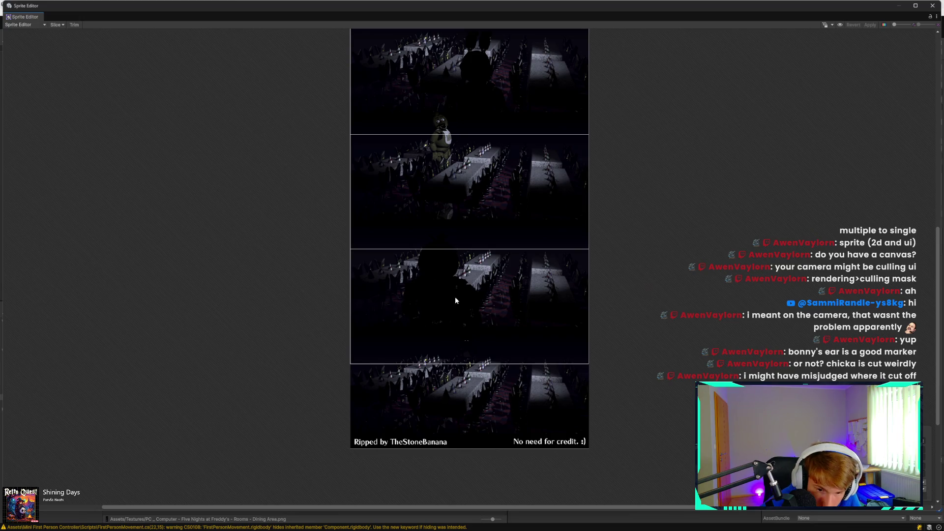
scroll(444, 104, "up", 1)
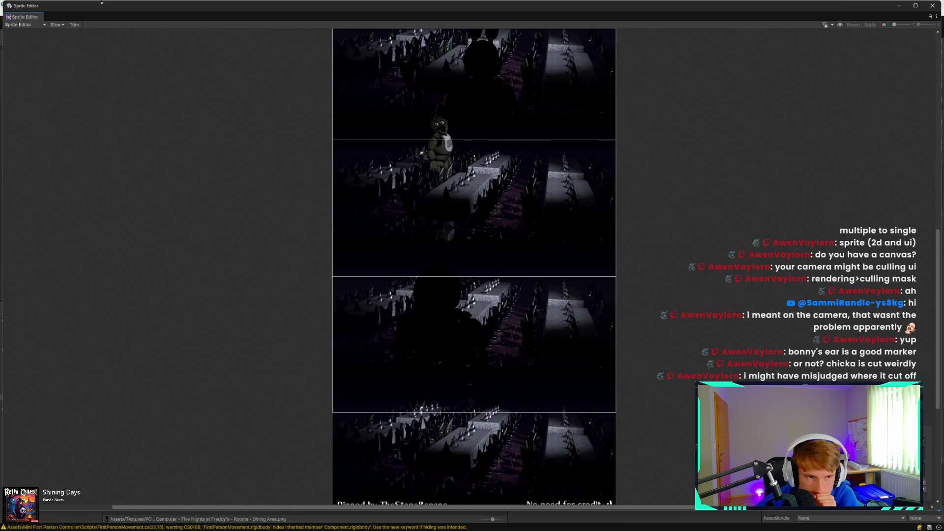
Step: Bring up the Grid By Cell Size settings and select the 770 cell height
left_click(57, 25)
left_click(146, 48)
double_click(146, 48)
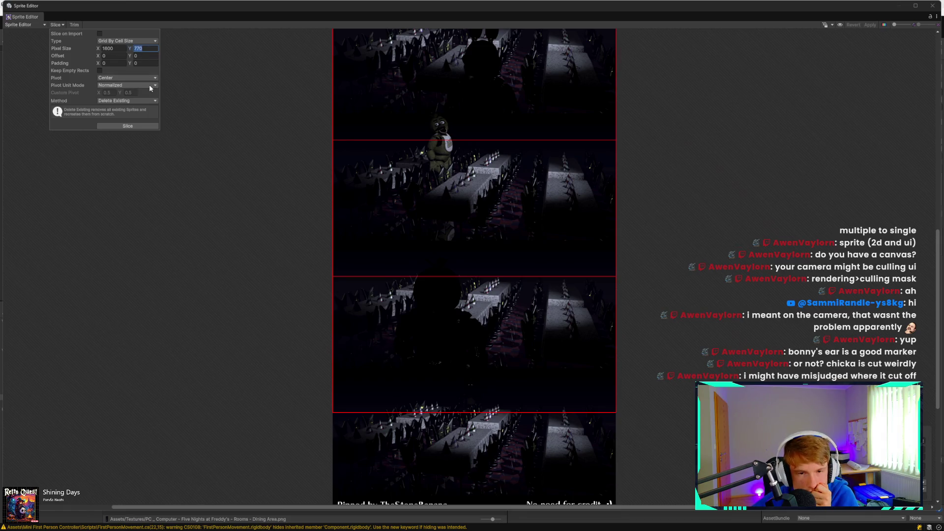
Step: Try Pixel Size Y values of 500 and 600, then settle back on 770
type("500")
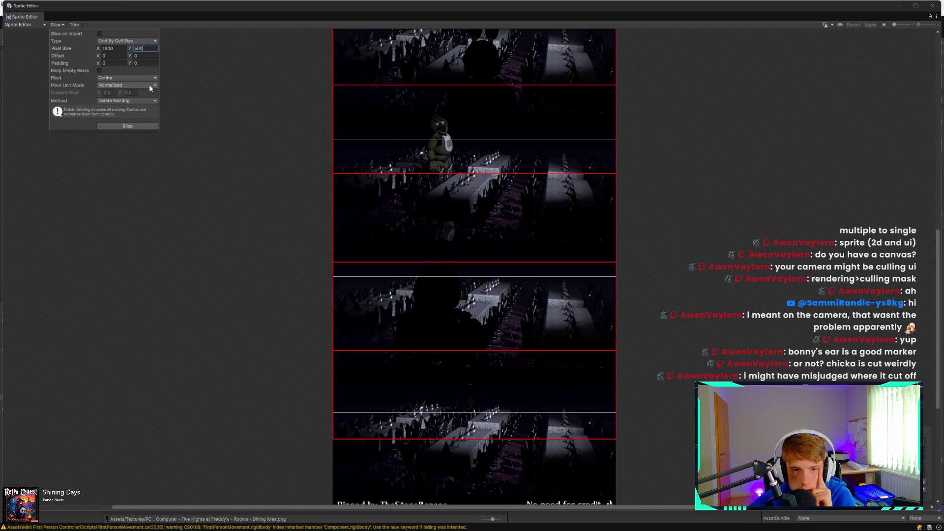
key("BackSpace")
key("BackSpace")
key("BackSpace")
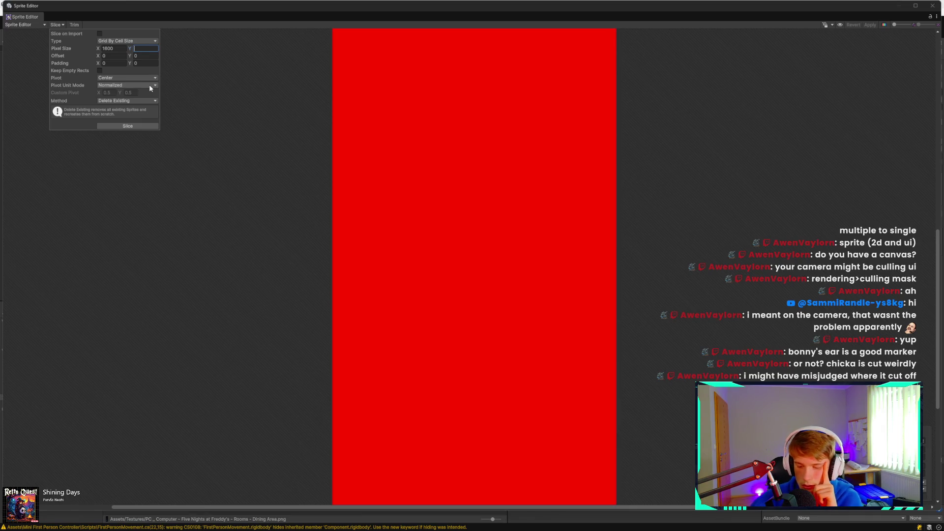
type("600")
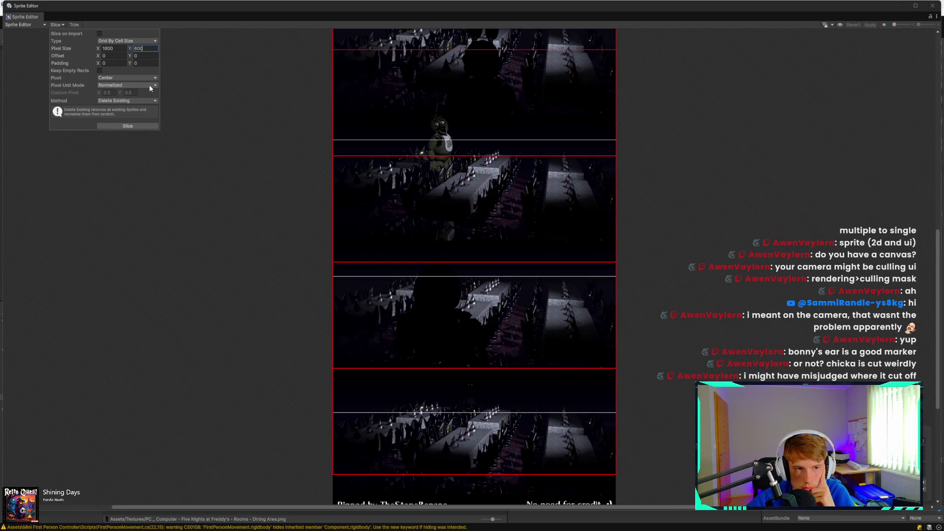
key("BackSpace")
key("BackSpace")
key("BackSpace")
type("7")
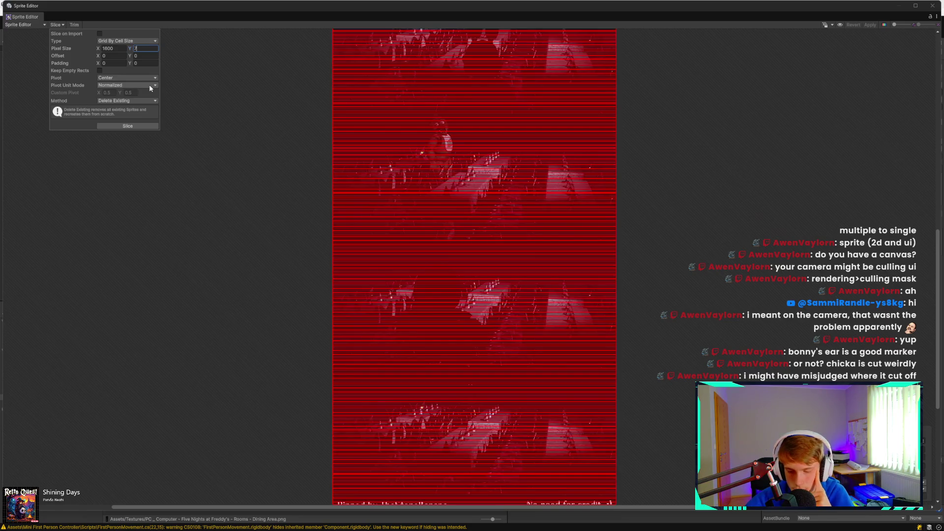
type("70")
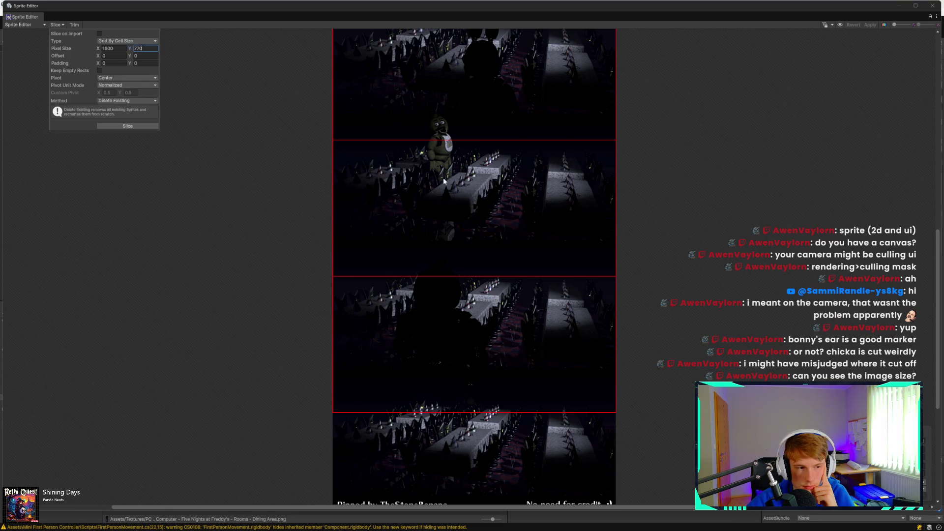
Step: Close the slicing settings and bring up the Windows Start menu
scroll(507, 127, "up", 3)
scroll(482, 120, "down", 5)
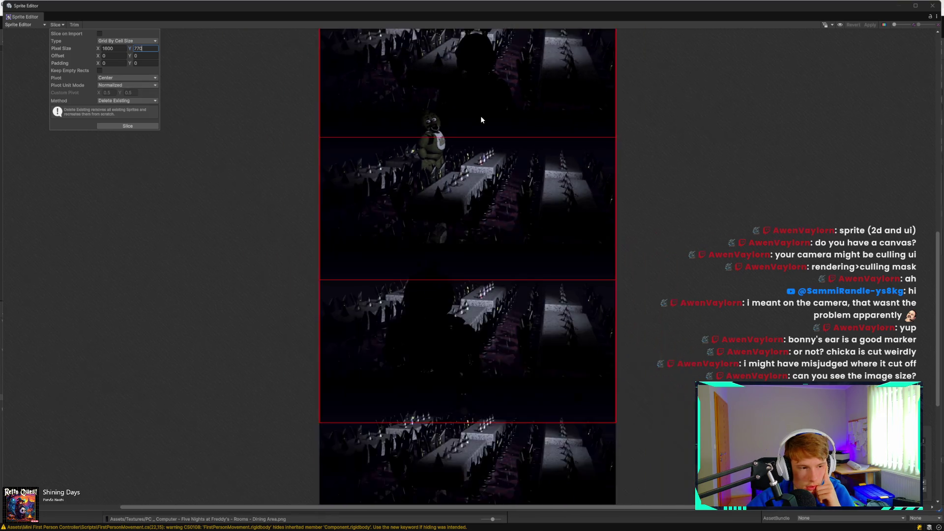
left_click(581, 95)
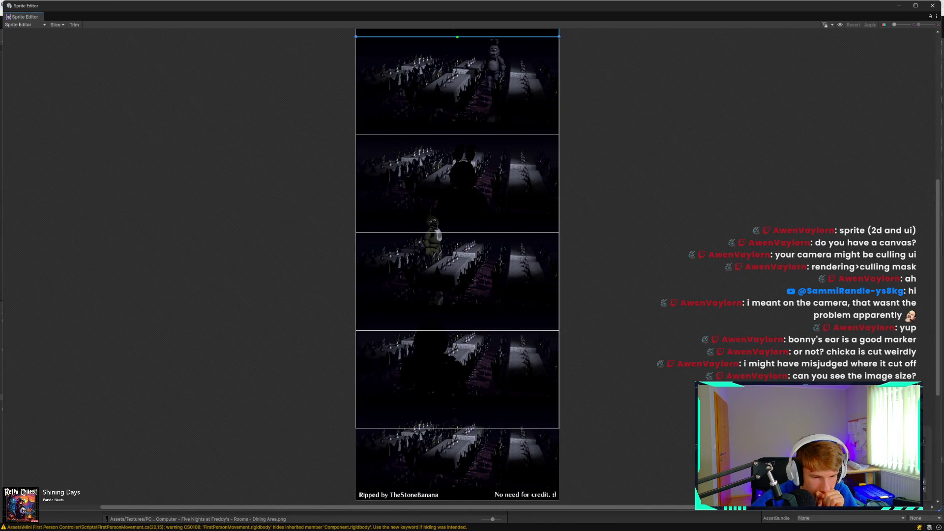
key("super")
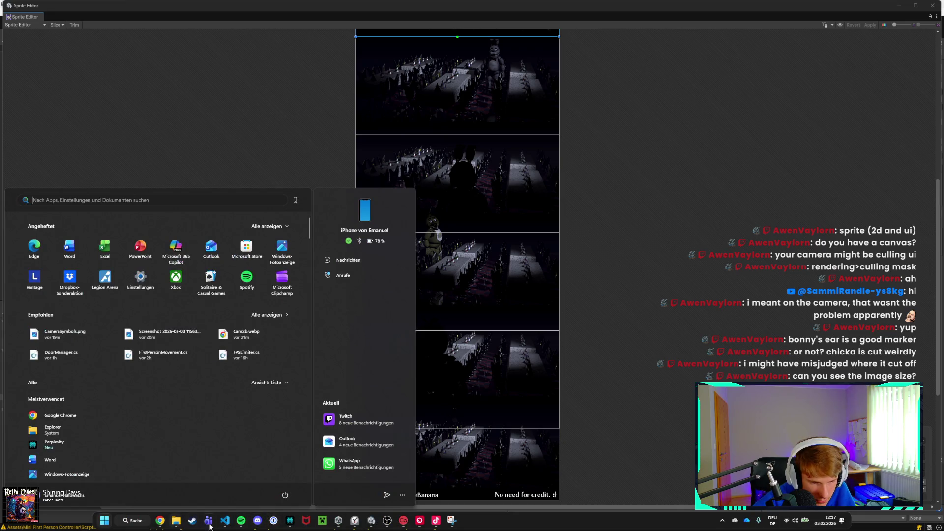
Step: Bring the Dining Area asset page forward in Chrome and scroll to the Asset Info table
mouse_move(162, 521)
left_click(182, 487)
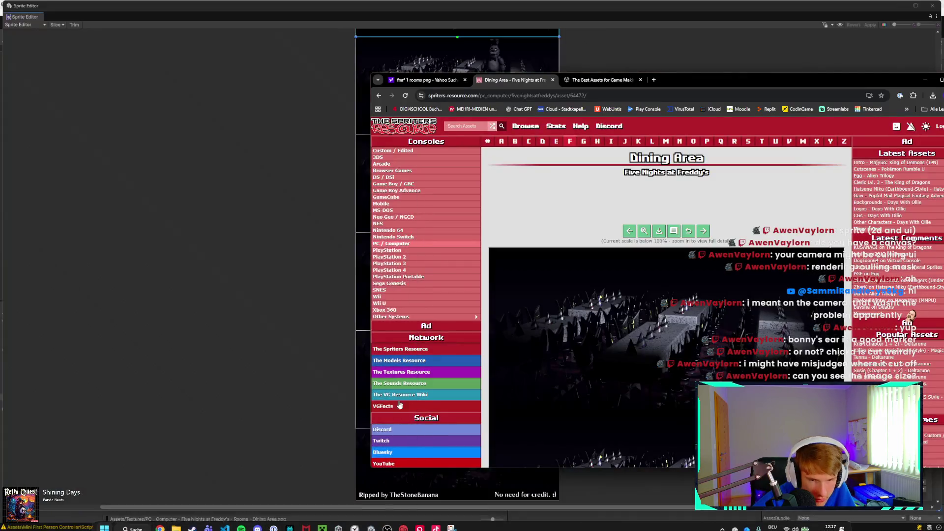
scroll(700, 291, "down", 2)
scroll(679, 271, "up", 5)
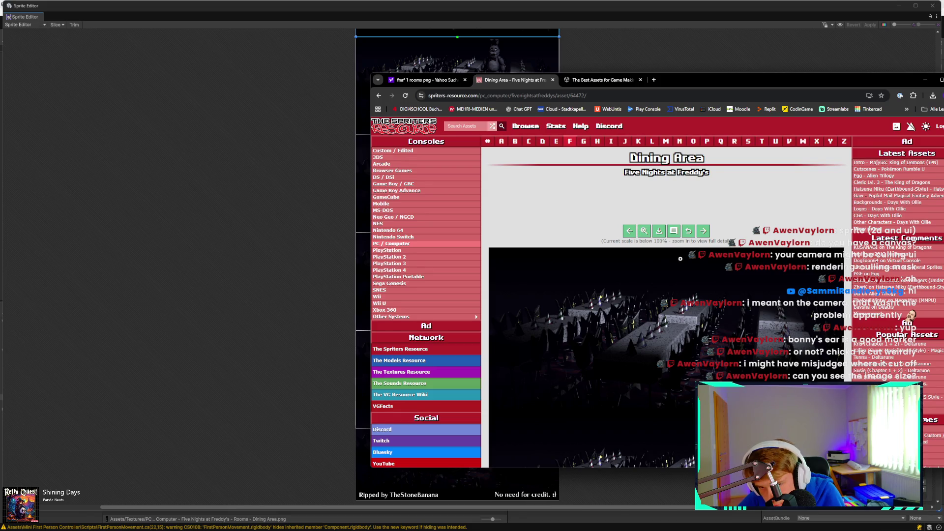
scroll(681, 258, "down", 6)
scroll(750, 277, "down", 5)
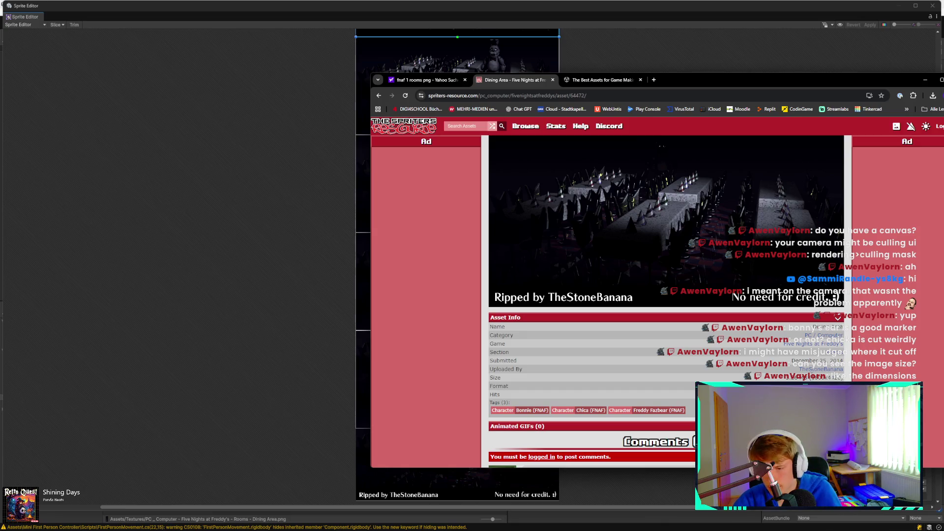
Step: Highlight the listed 1600 width, then return to Unity's Sprite Editor
left_click_drag(812, 377, 824, 377)
mouse_move(460, 530)
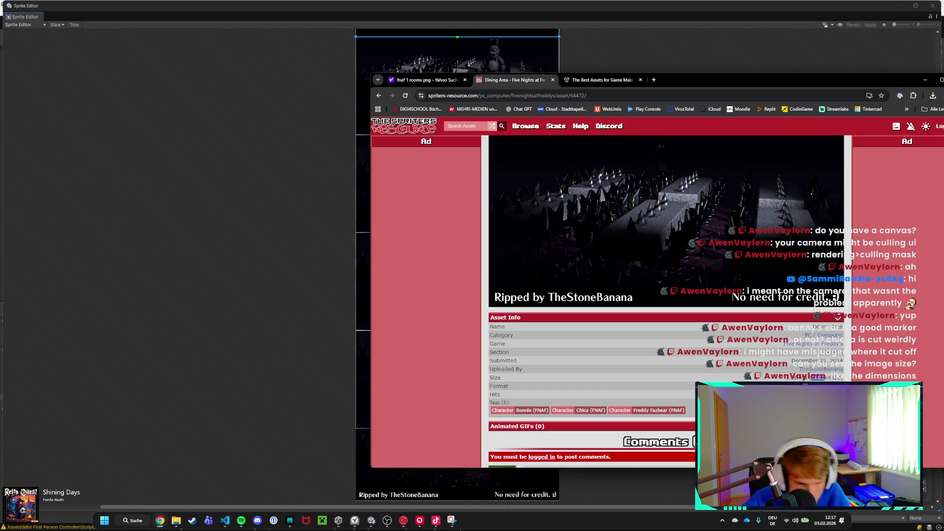
left_click(369, 492)
left_click(366, 526)
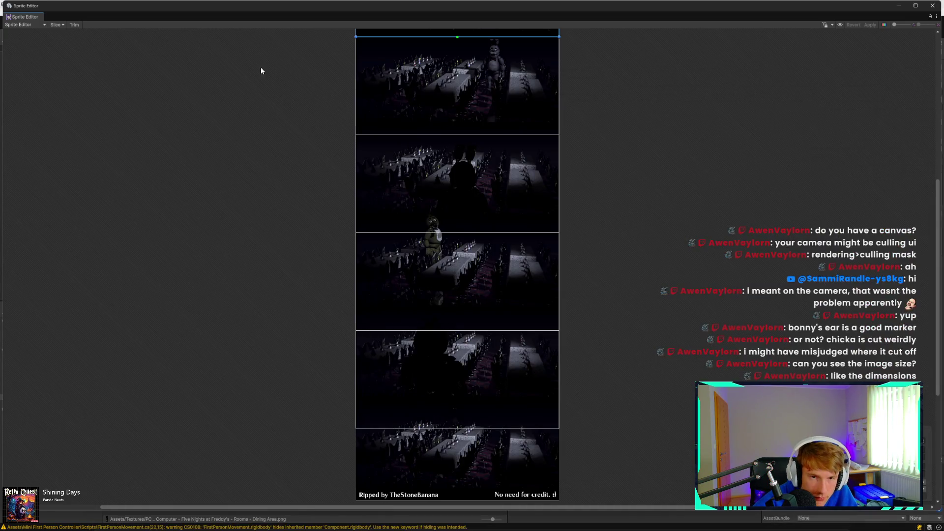
Step: Glance at the Dining Area page in Chrome, then return to Unity's Sprite Editor
left_click(56, 25)
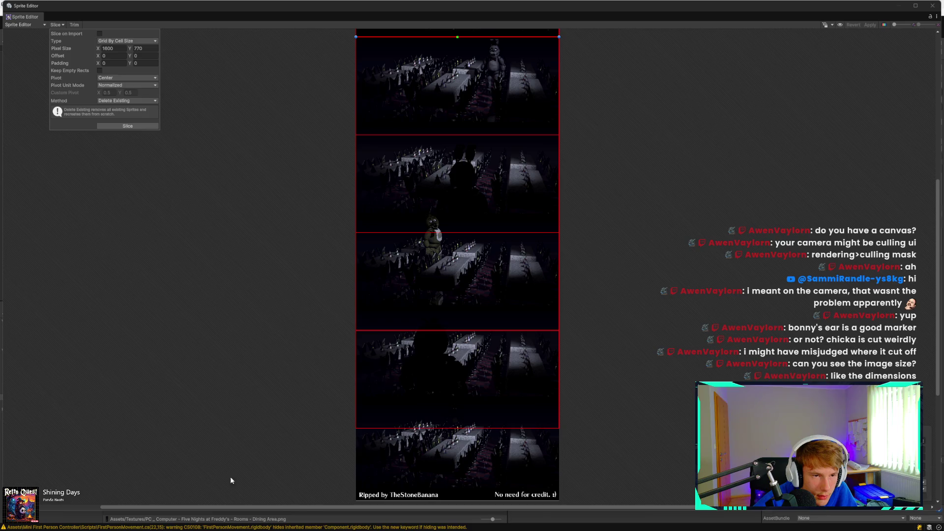
mouse_move(222, 530)
left_click(160, 522)
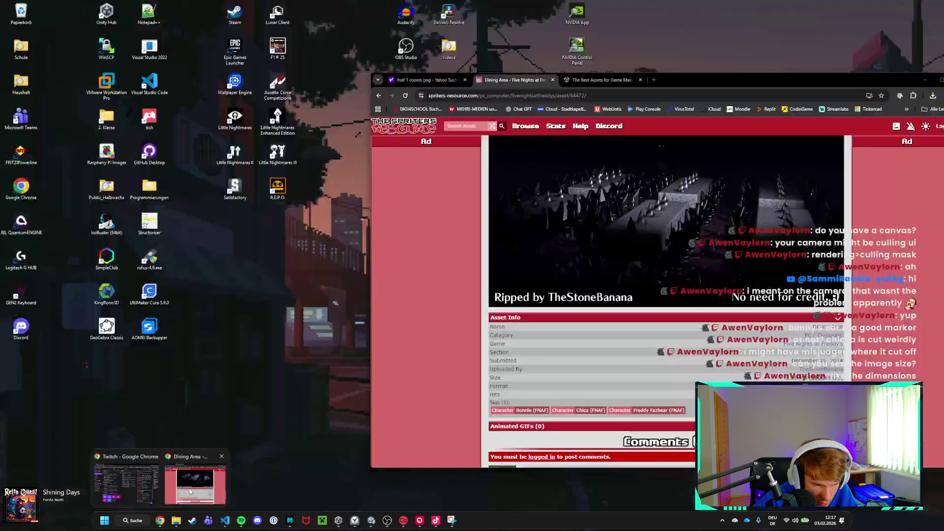
left_click(195, 467)
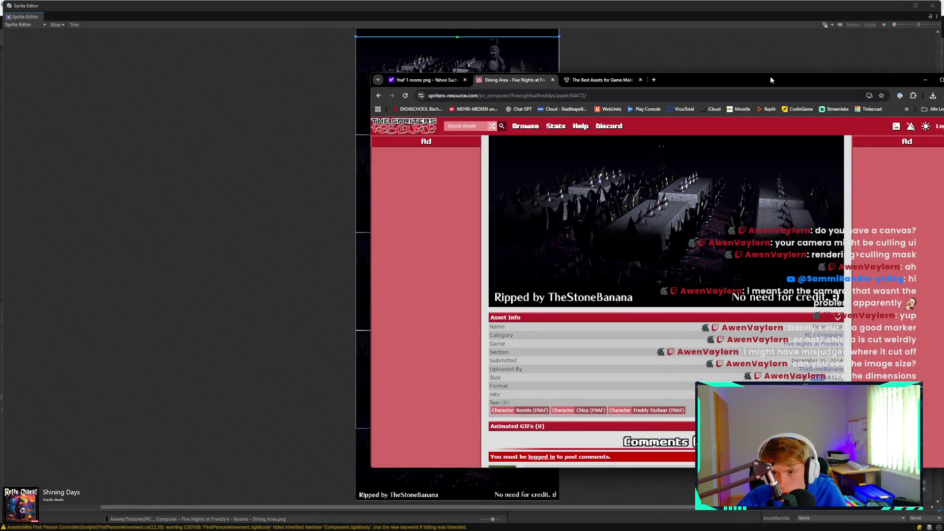
left_click(137, 44)
Step: Set the slice cell height (Pixel Size Y) to 4420 and zoom out to check the grid
left_click(56, 25)
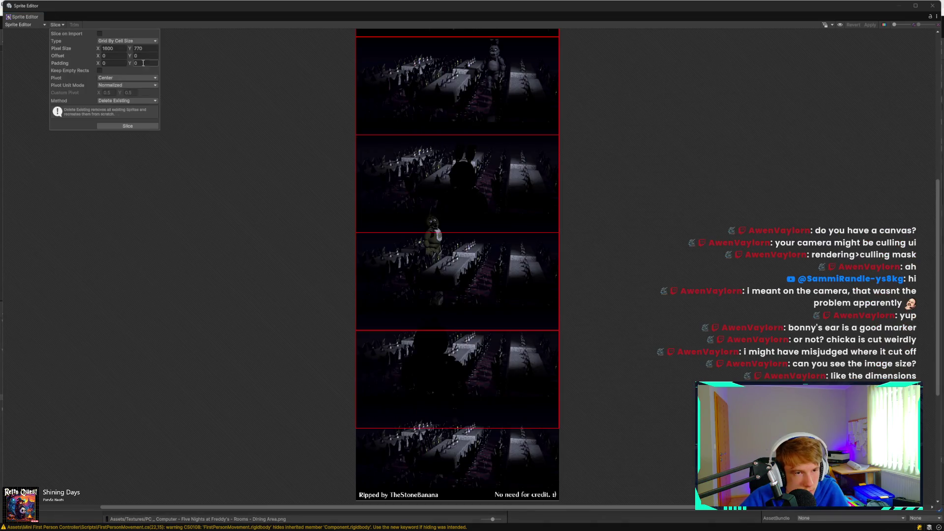
type("4")
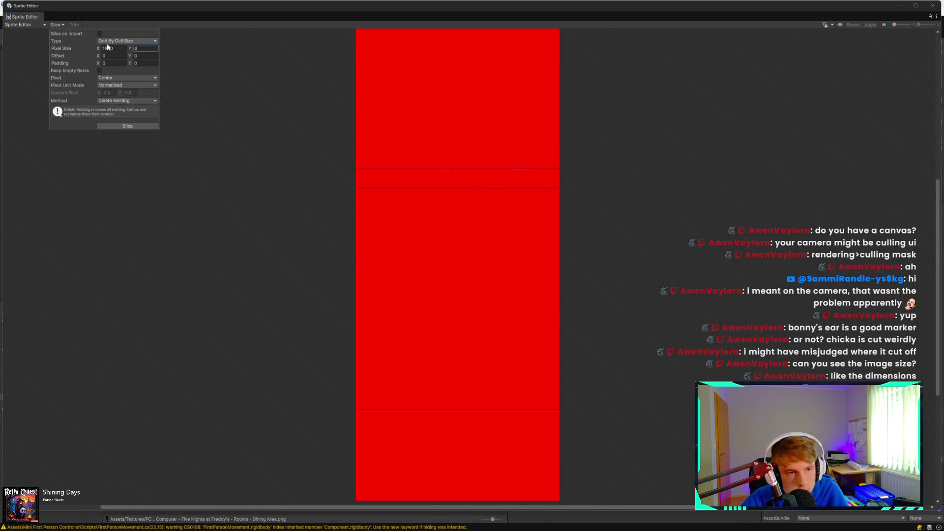
type("420")
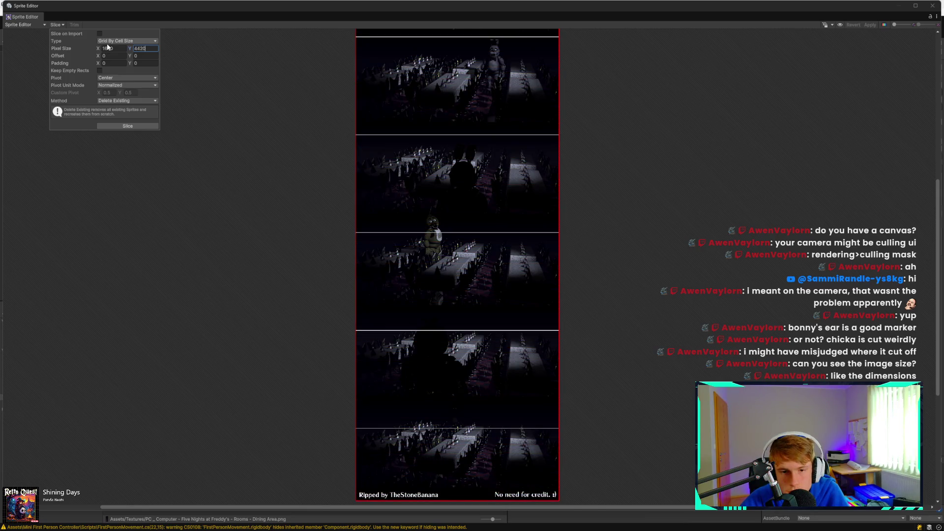
scroll(470, 226, "down", 2)
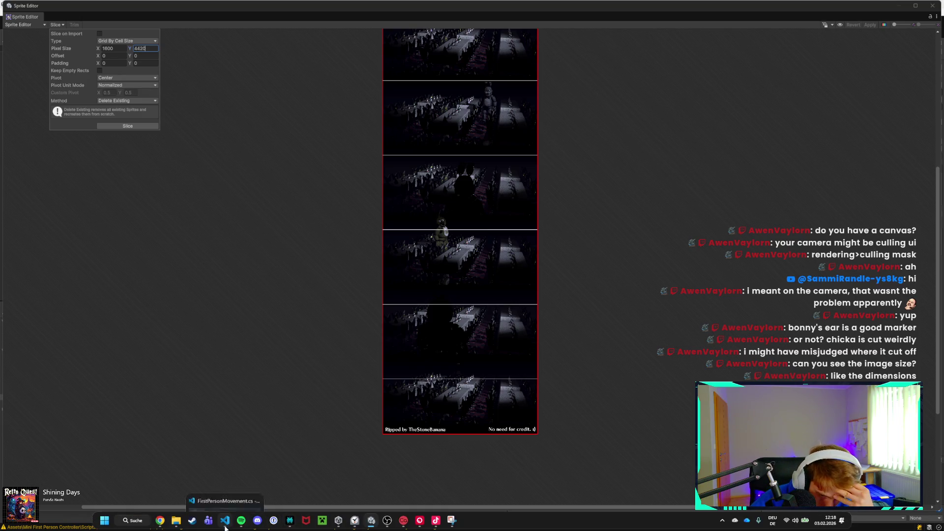
Step: Check the Dining Area sheet's 1600x4420 size and stacked frames, then launch Calculator from Run
mouse_move(160, 522)
left_click(195, 485)
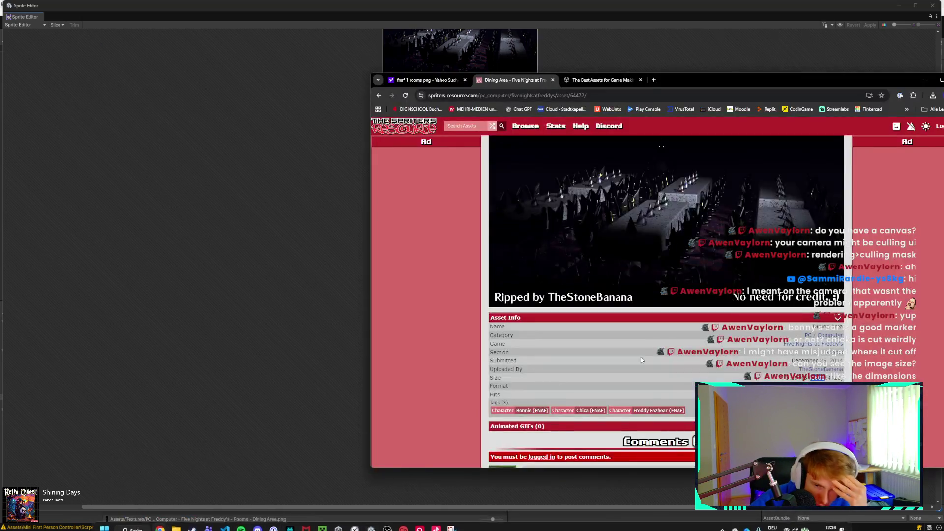
scroll(683, 347, "down", 3)
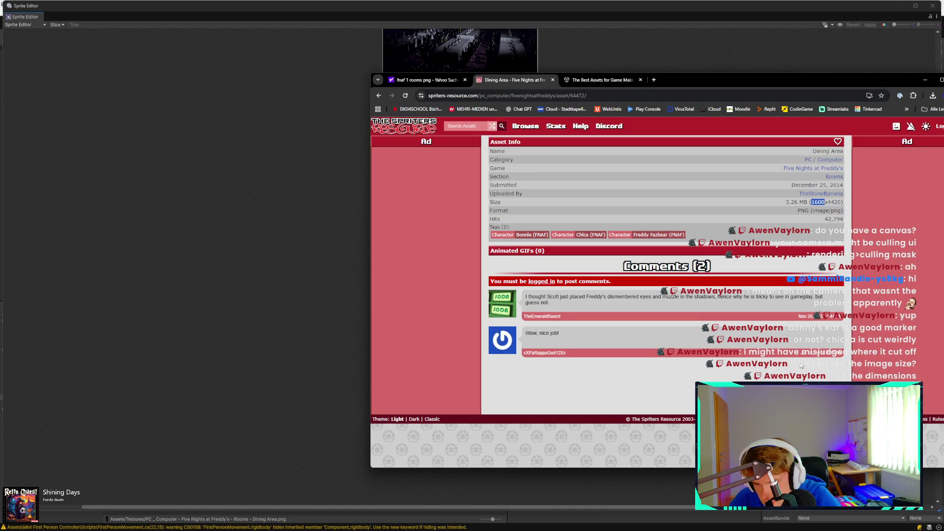
scroll(798, 360, "up", 3)
scroll(801, 367, "up", 5)
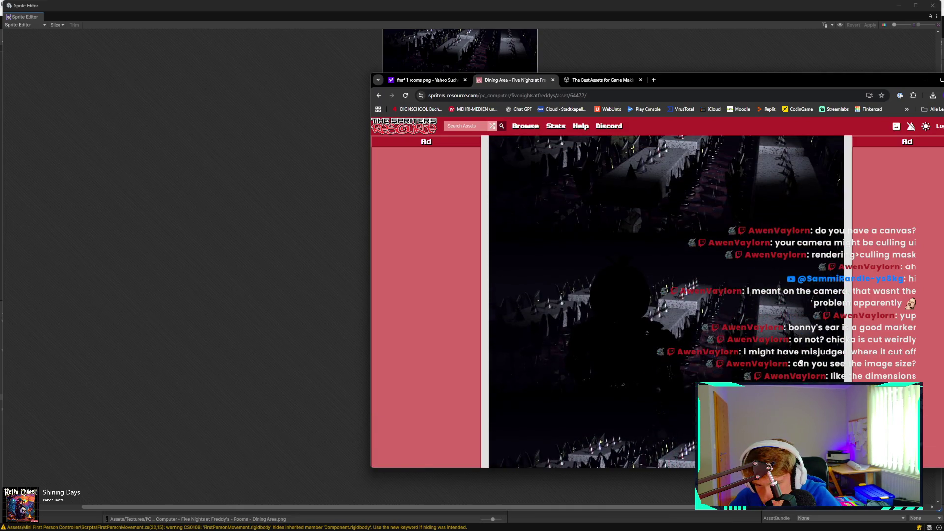
scroll(809, 363, "up", 5)
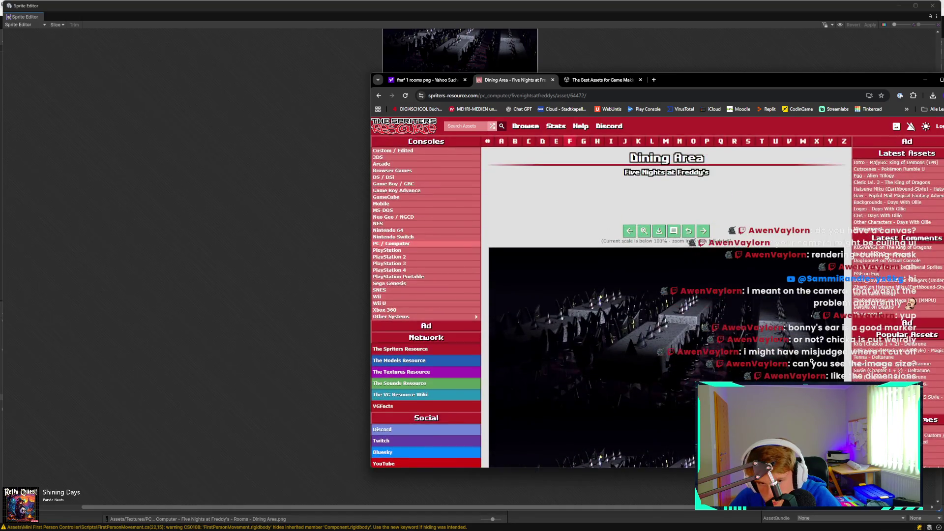
scroll(811, 360, "down", 6)
scroll(812, 361, "down", 8)
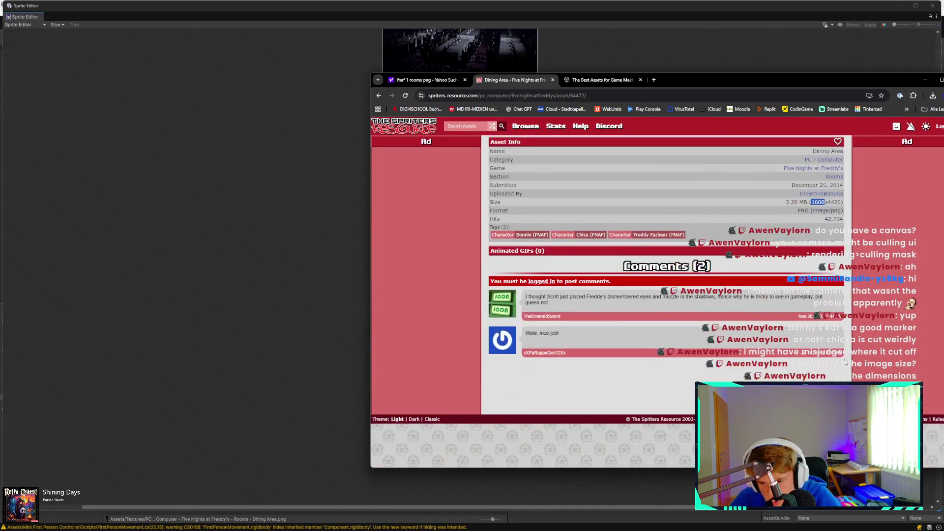
scroll(819, 315, "up", 2)
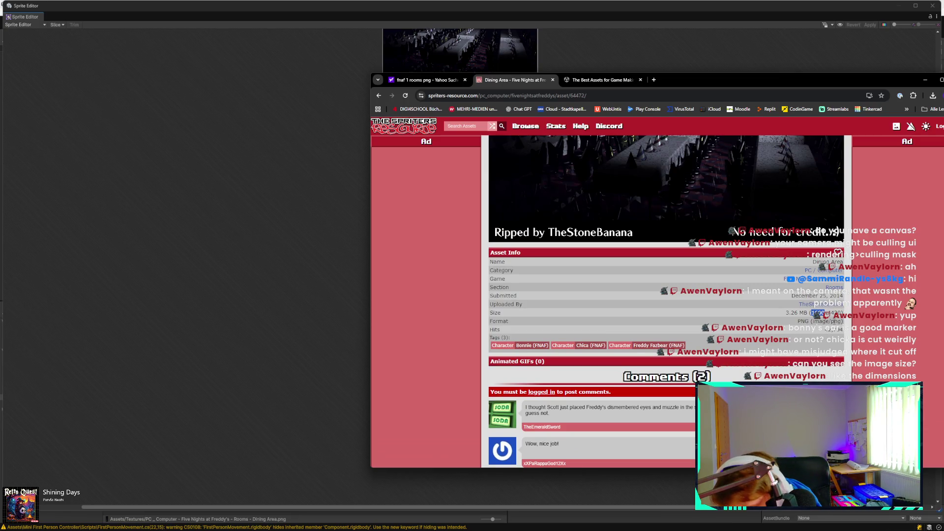
scroll(818, 315, "up", 5)
scroll(720, 283, "down", 5)
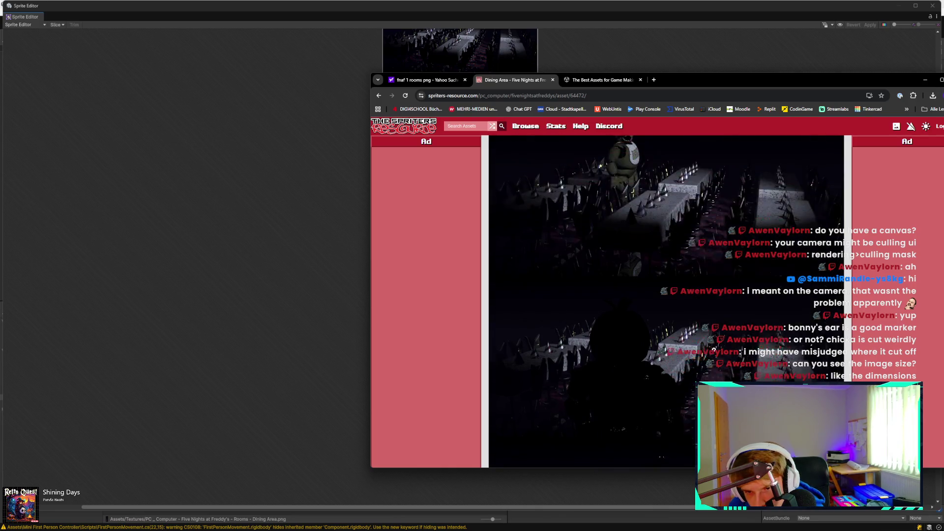
scroll(705, 311, "up", 4)
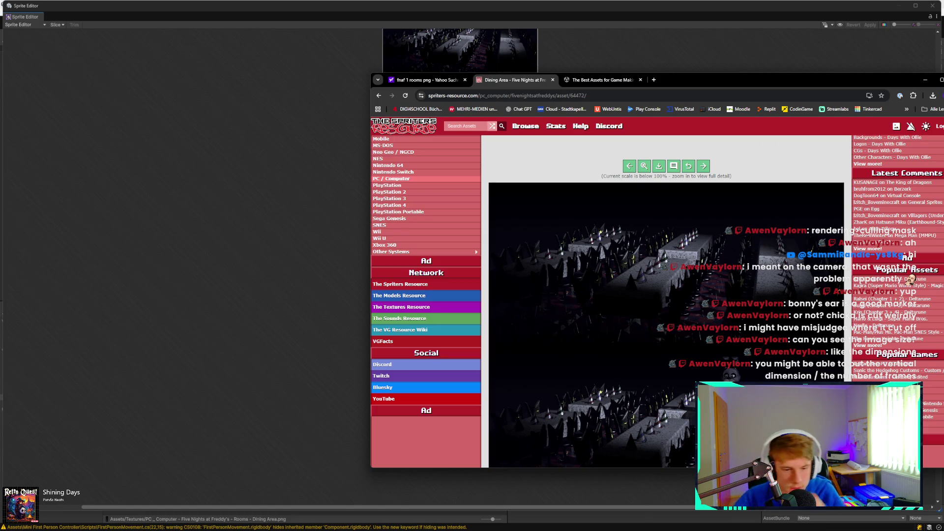
key("super+r")
key("Return")
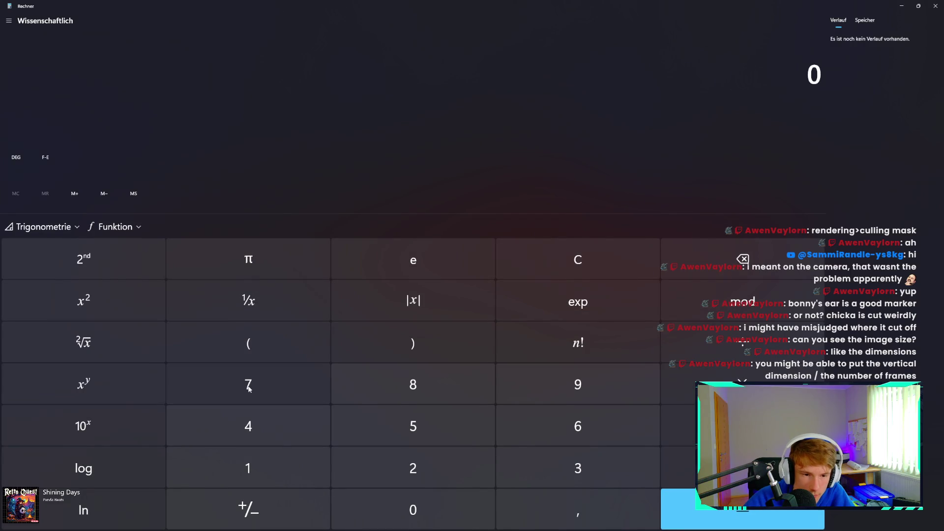
Step: Divide 4420 by 6 in Calculator, about 736.67 per frame, then minimize it
left_click(257, 430)
left_click(257, 430)
left_click(409, 466)
left_click(414, 509)
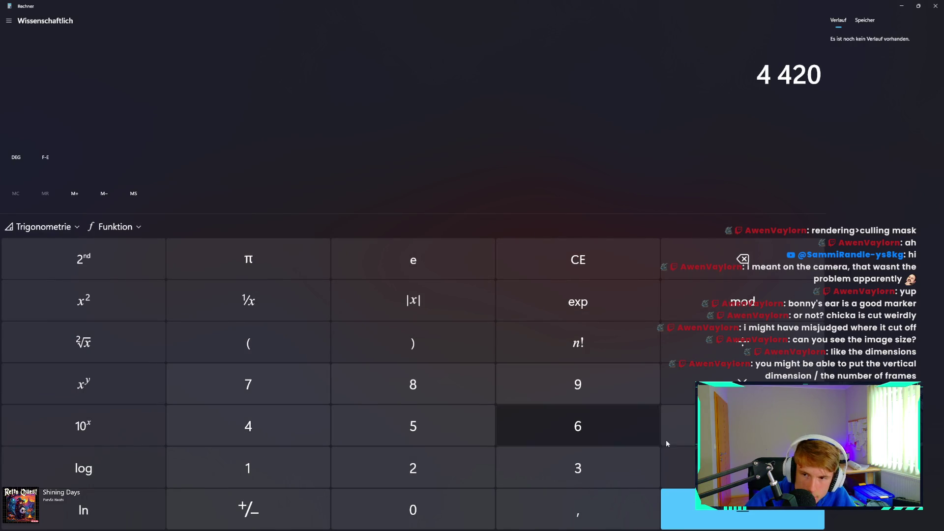
left_click(743, 344)
left_click(585, 423)
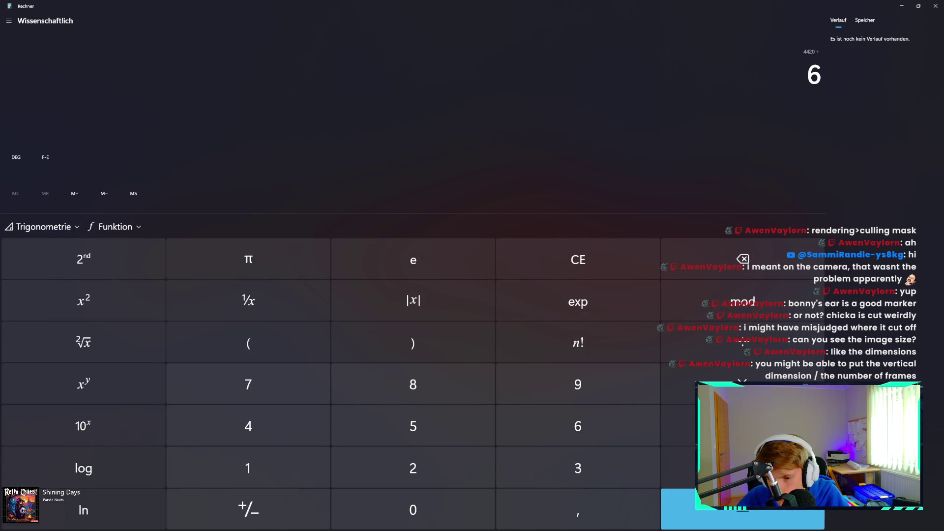
left_click(738, 517)
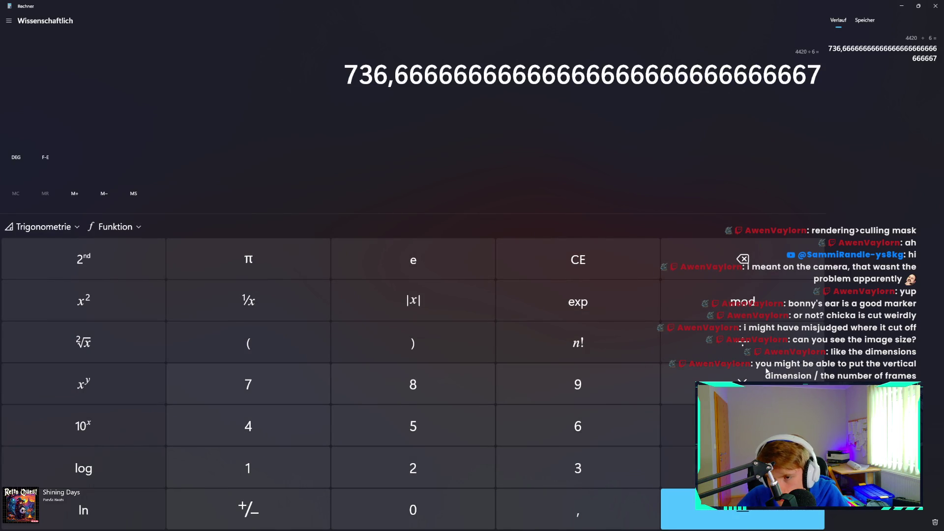
left_click(902, 6)
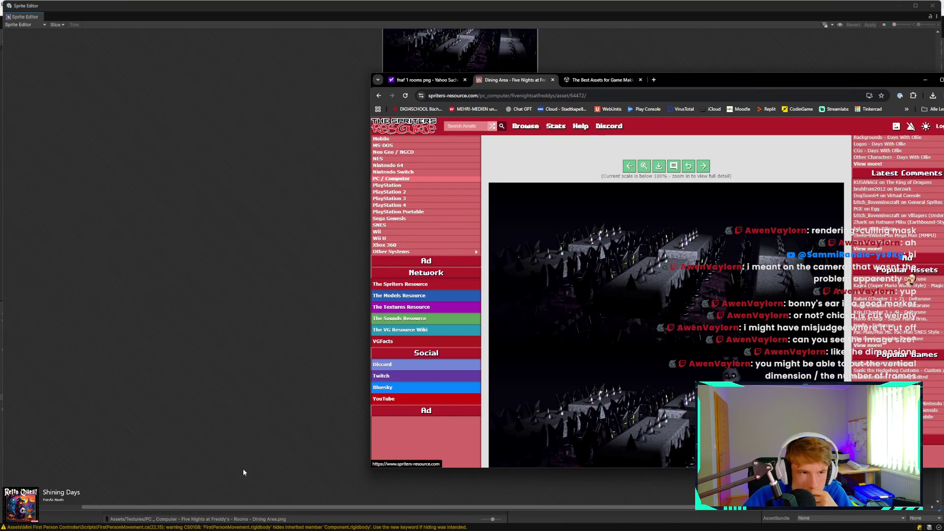
Step: Set the slice cell height (Pixel Size Y) to 736
left_click(57, 25)
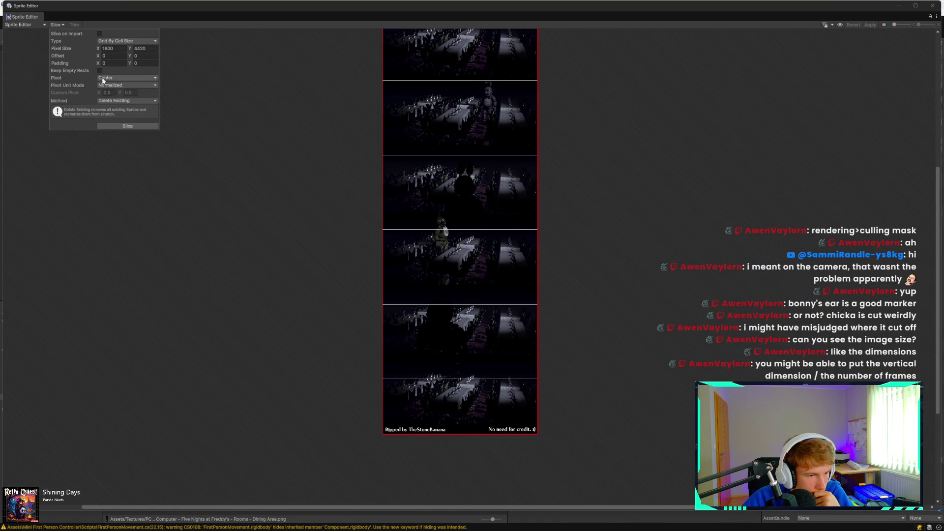
left_click(146, 49)
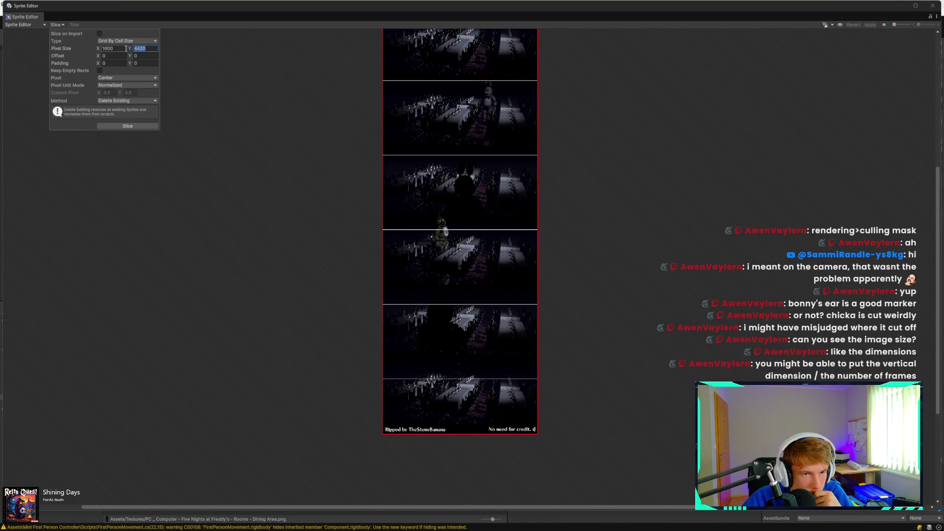
type("736")
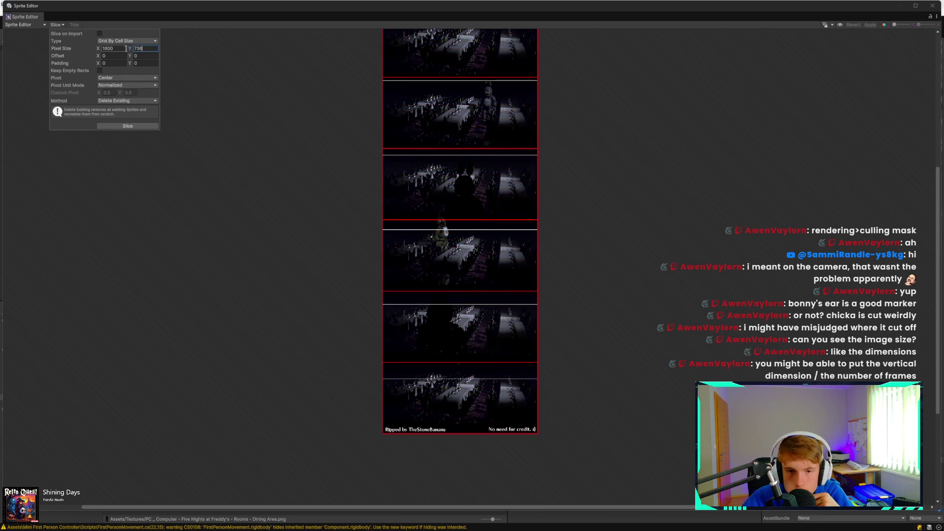
scroll(389, 197, "up", 10)
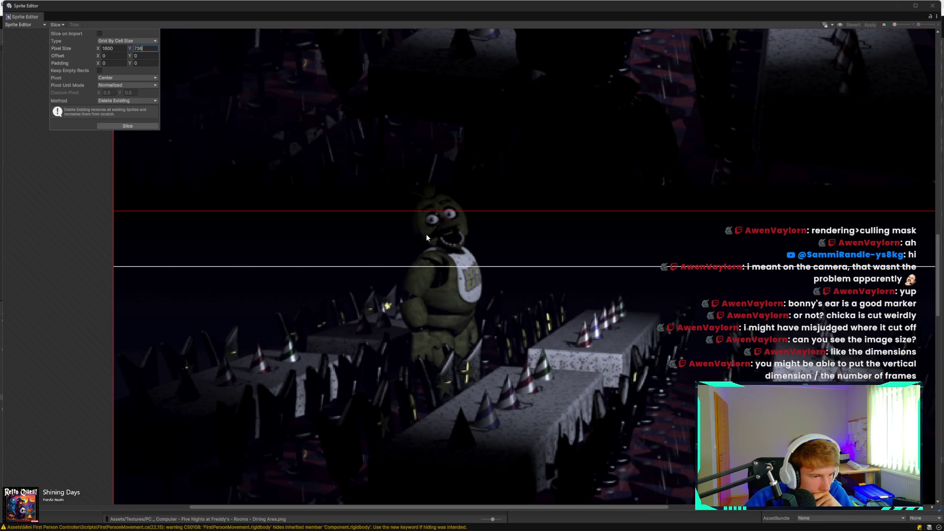
scroll(426, 234, "down", 3)
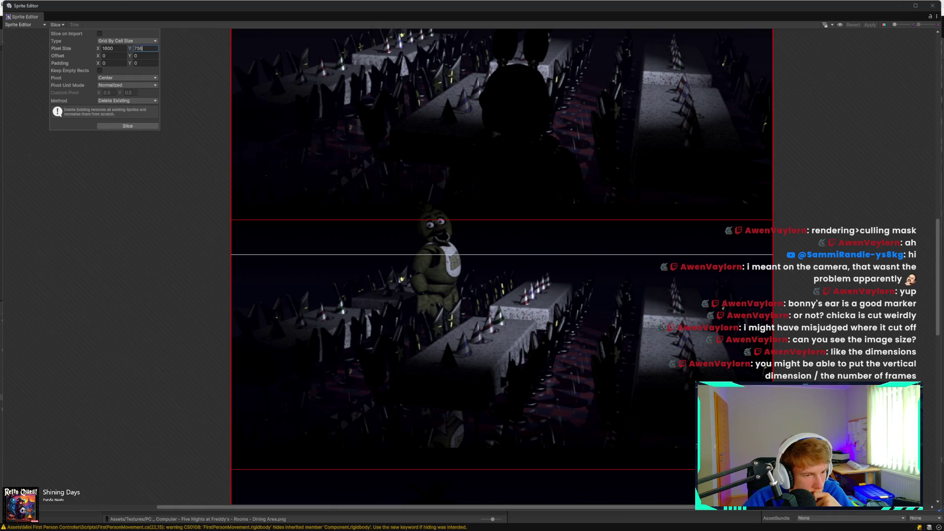
Step: Review the pivot and slicing method options, keeping the pivot at Center
left_click(138, 78)
left_click(141, 70)
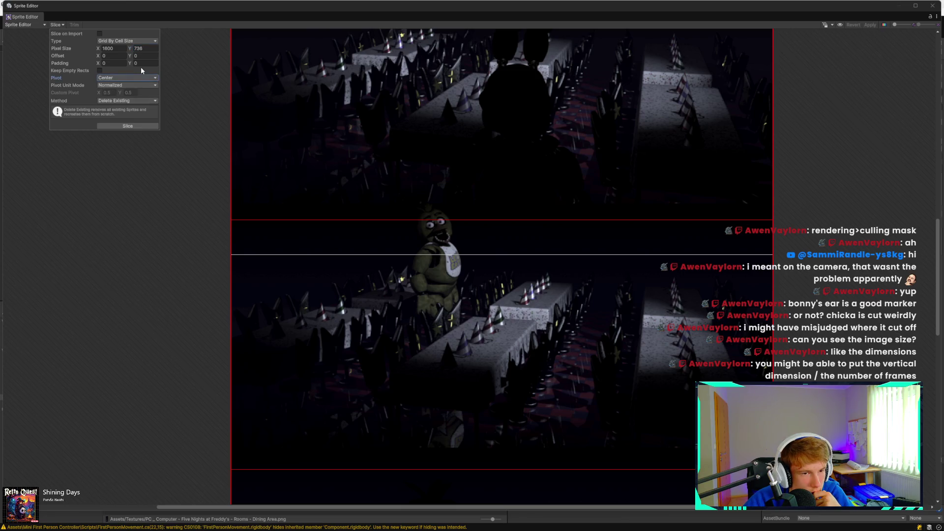
left_click(138, 86)
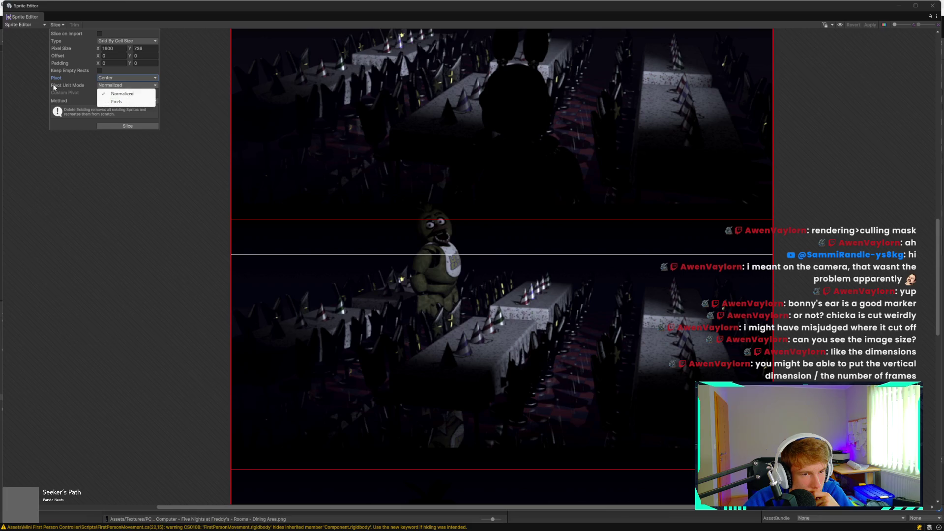
left_click(71, 95)
left_click(119, 100)
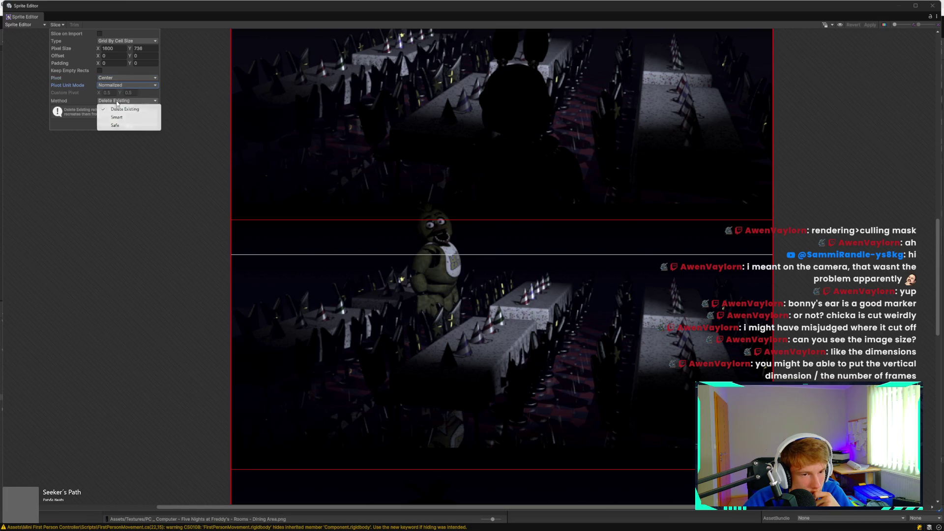
Step: Switch slicing to Grid By Cell Count with 1 column and 6 rows
left_click(114, 43)
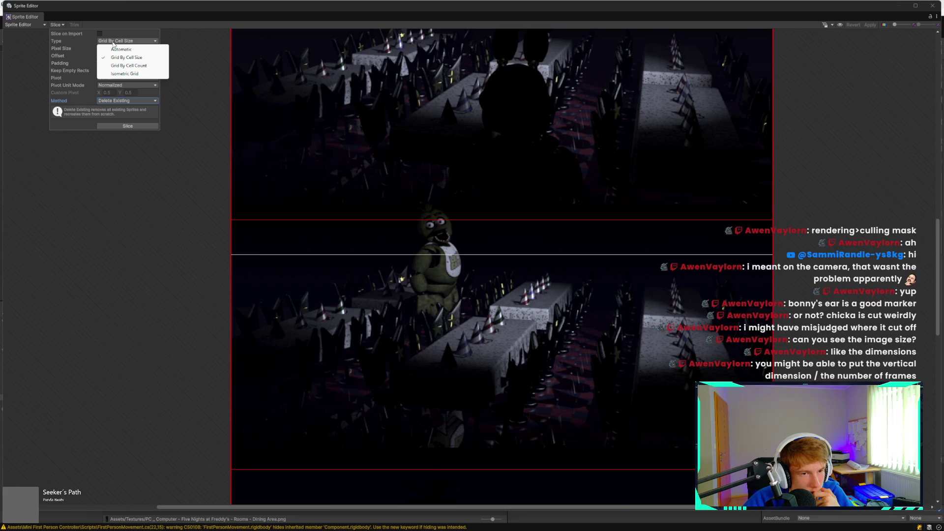
left_click(149, 67)
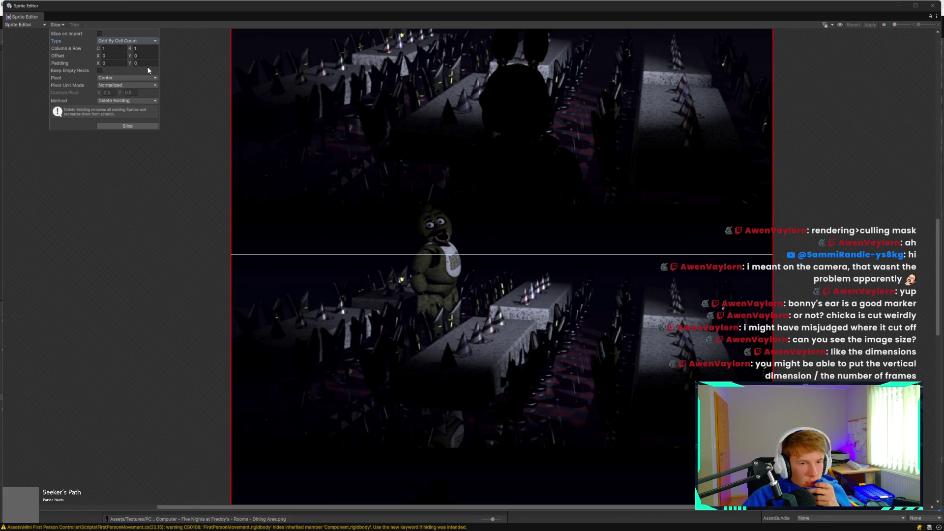
left_click(137, 55)
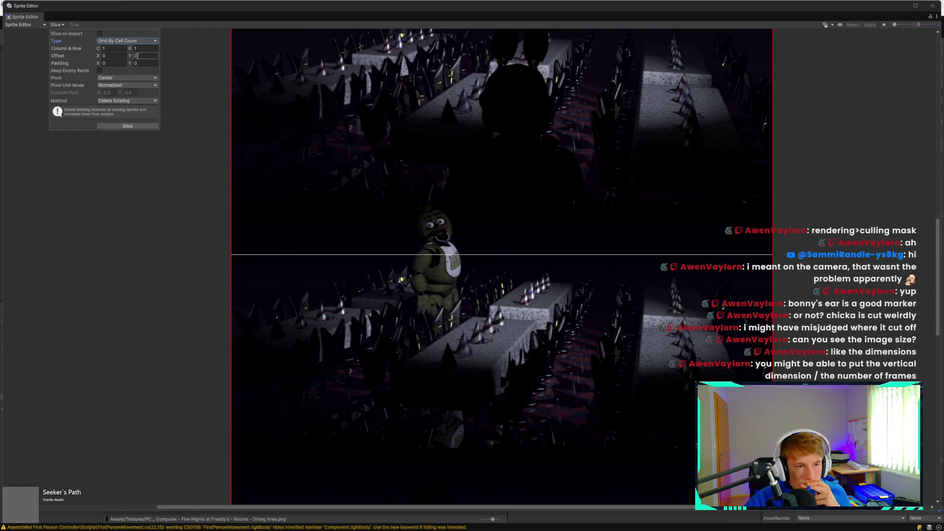
left_click(112, 49)
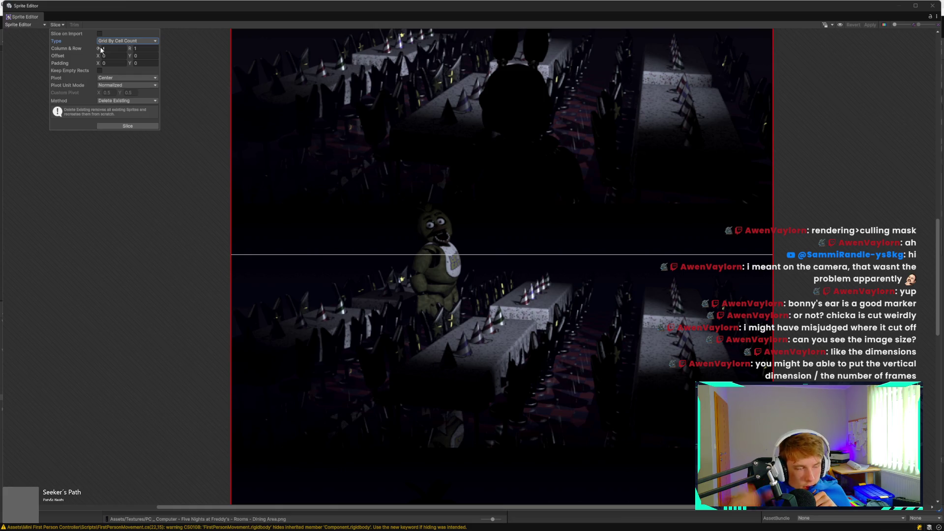
left_click(145, 48)
type("6")
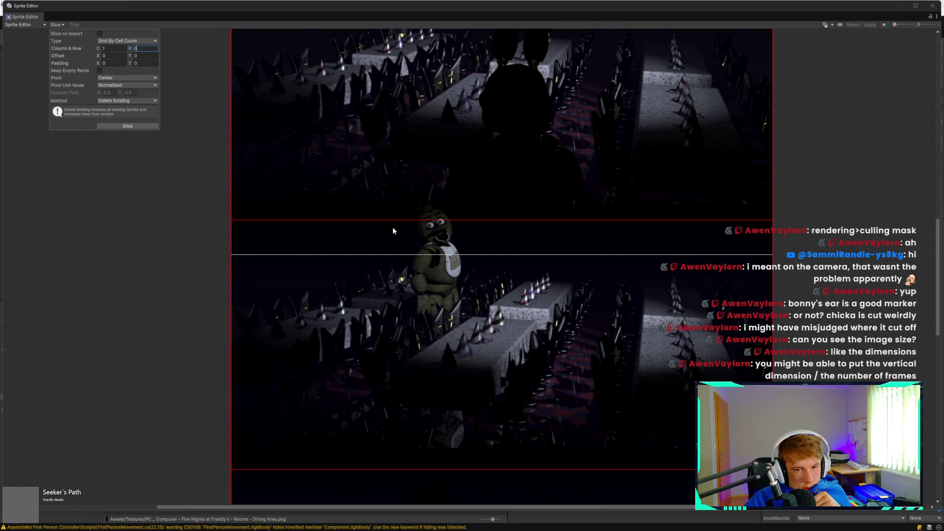
scroll(393, 228, "up", 10)
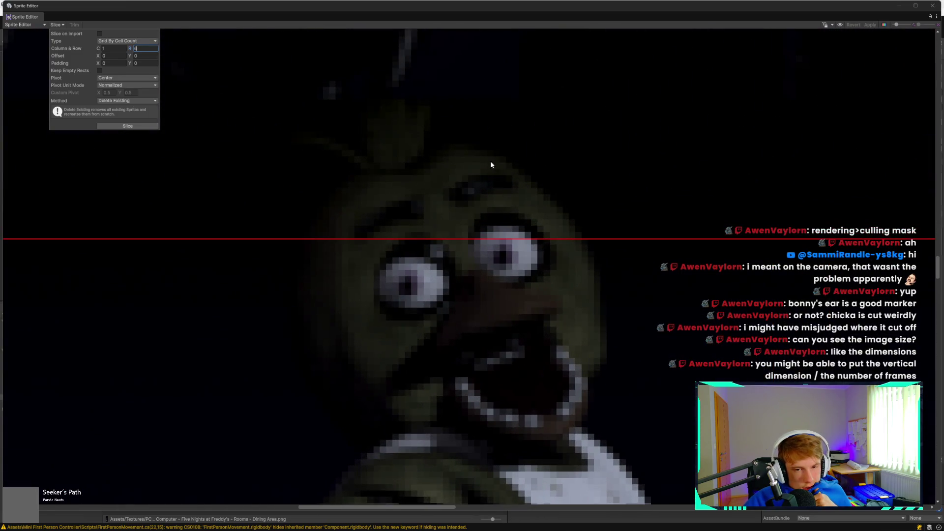
scroll(395, 221, "down", 10)
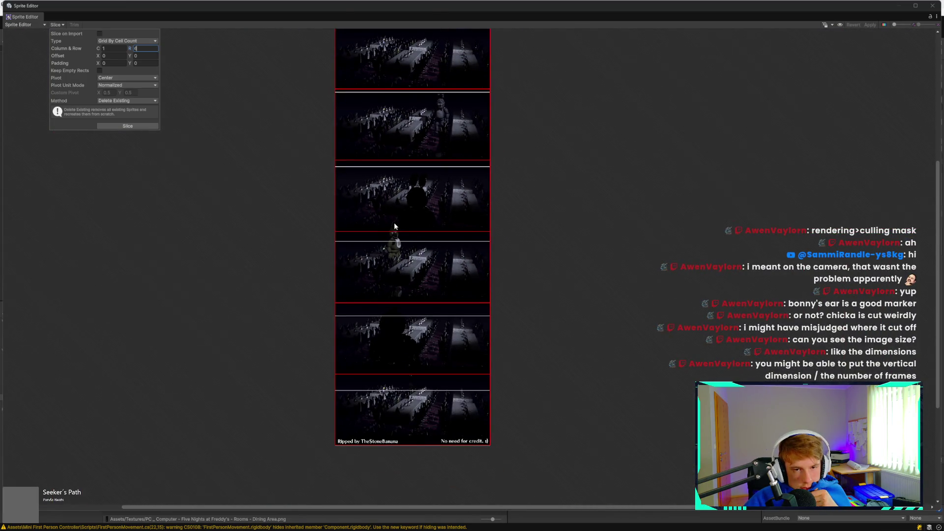
scroll(393, 227, "up", 2)
Step: Slice the sheet into six frames, apply the slicing, and close the Sprite Editor
left_click(122, 127)
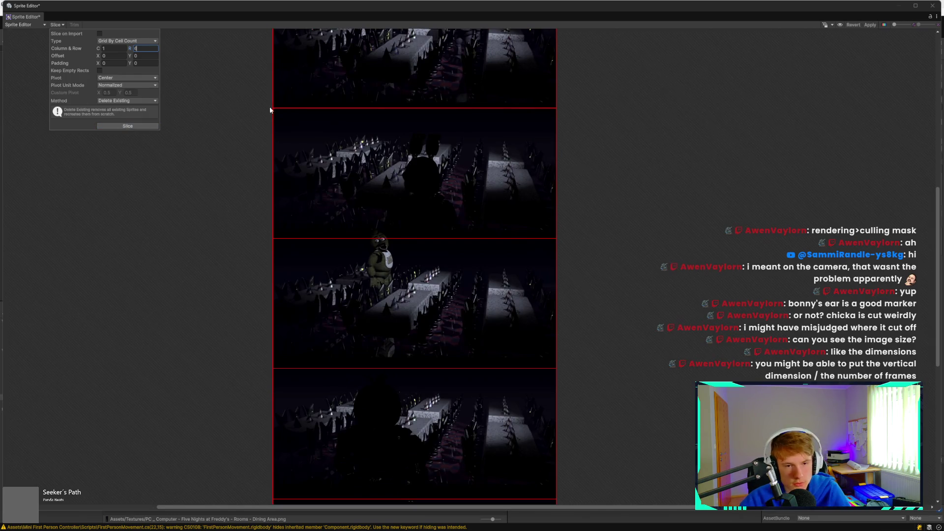
left_click(185, 162)
left_click(870, 25)
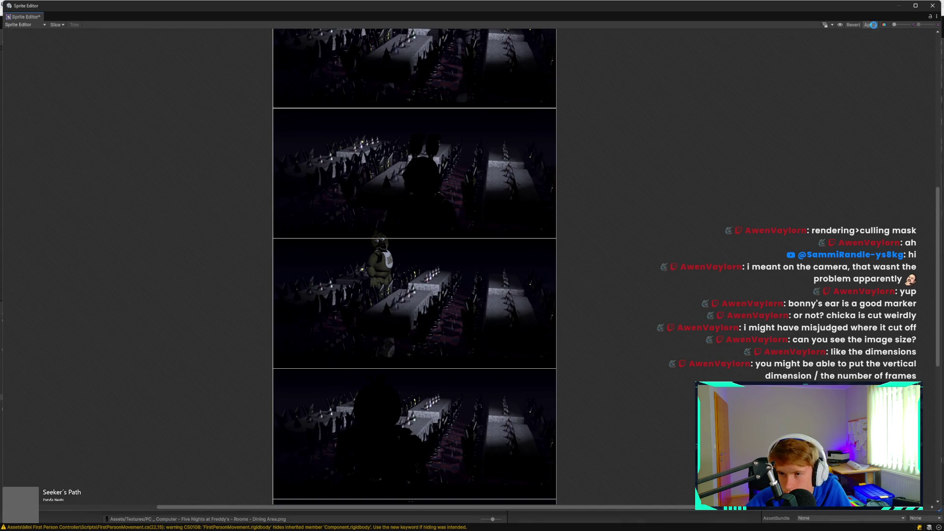
left_click(933, 6)
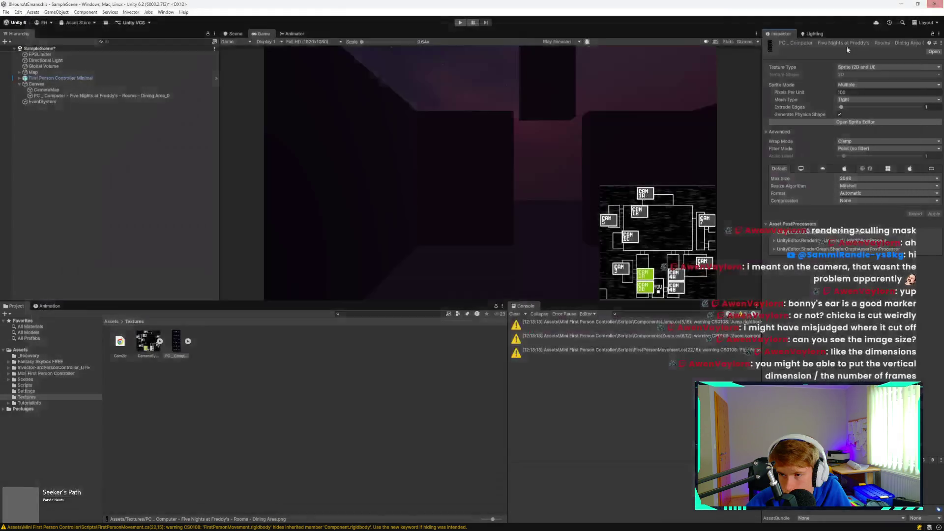
Step: Delete the standalone PC_Computer sprite object from the scene
left_click(188, 341)
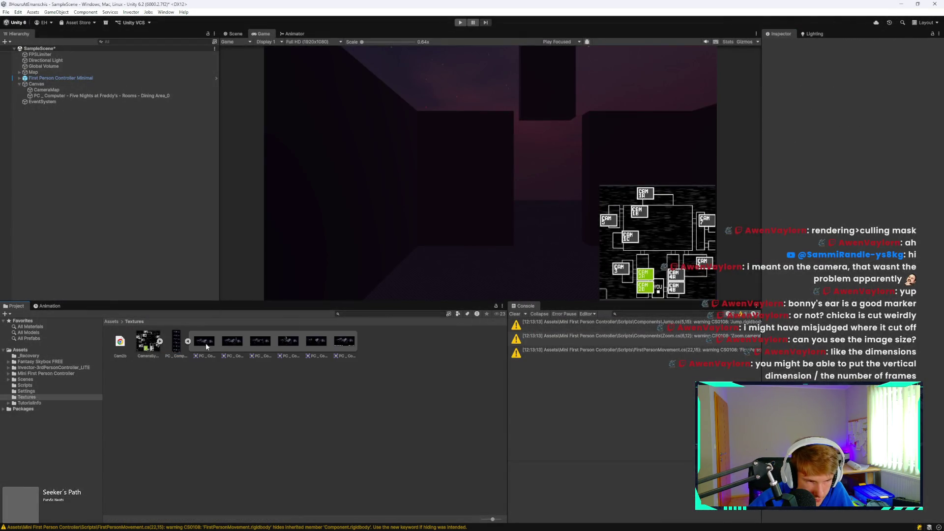
left_click(61, 96)
key("Delete")
Step: Duplicate CameraMap, give the copy the dining-area camera sprite, and set Pos Y to 39.3
left_click(73, 89)
key("ctrl+d")
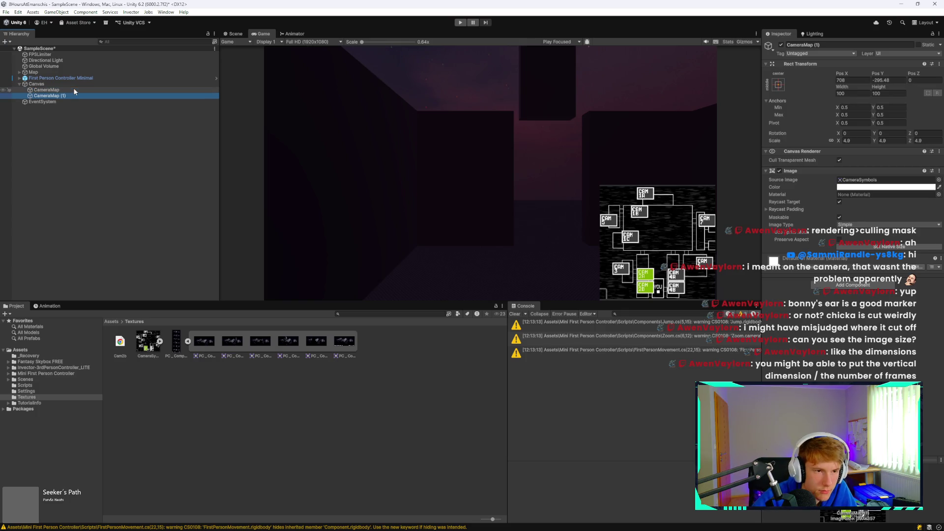
left_click_drag(207, 342, 854, 183)
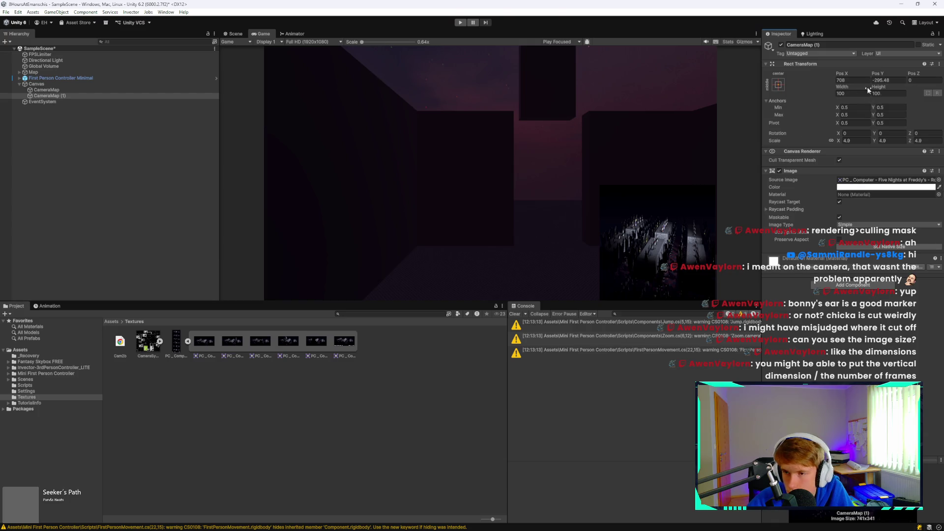
mouse_move(879, 74)
left_mouse_down()
mouse_move(829, 67)
mouse_move(834, 76)
mouse_move(820, 83)
left_mouse_up()
key("Tab")
type("39.3")
key("Return")
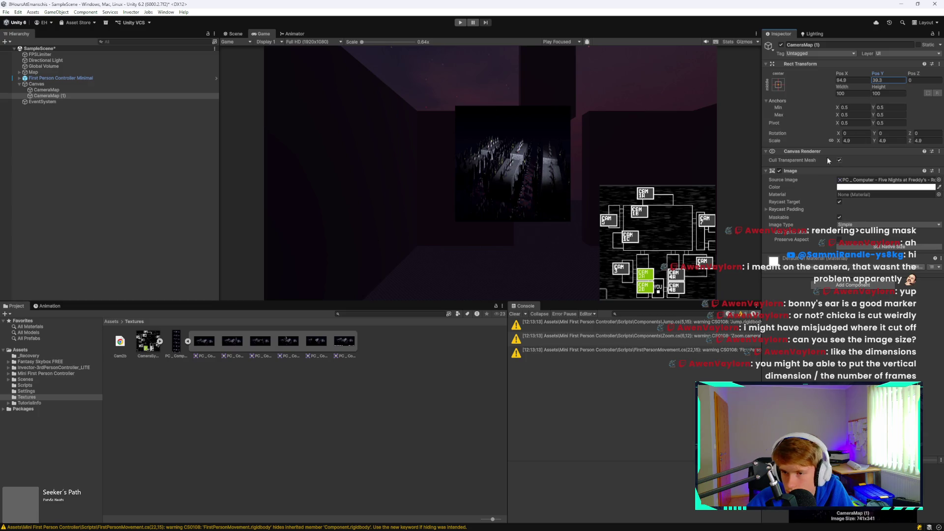
Step: Scale the dining-area image up to about 21.01 and reorder it so the map draws over it
mouse_move(841, 143)
left_mouse_down()
mouse_move(872, 143)
mouse_move(845, 143)
mouse_move(854, 142)
left_mouse_up()
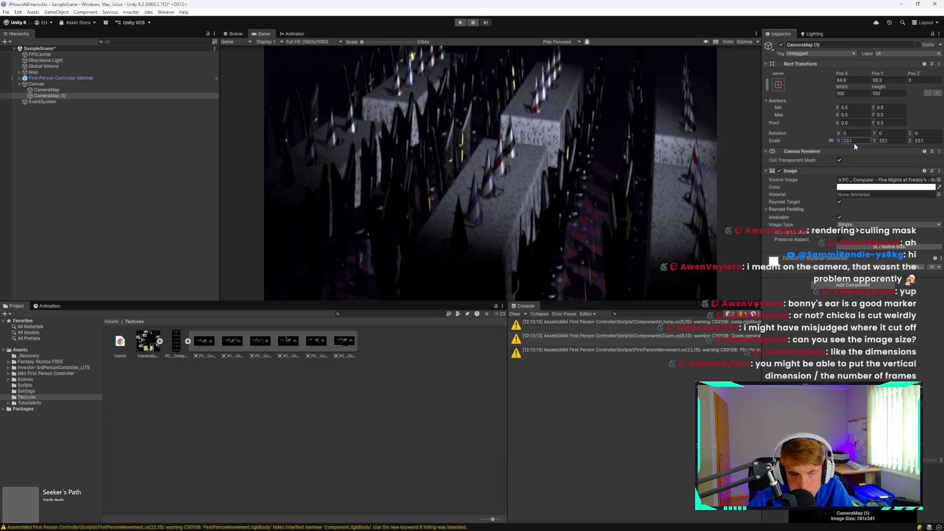
left_click_drag(128, 93, 126, 87)
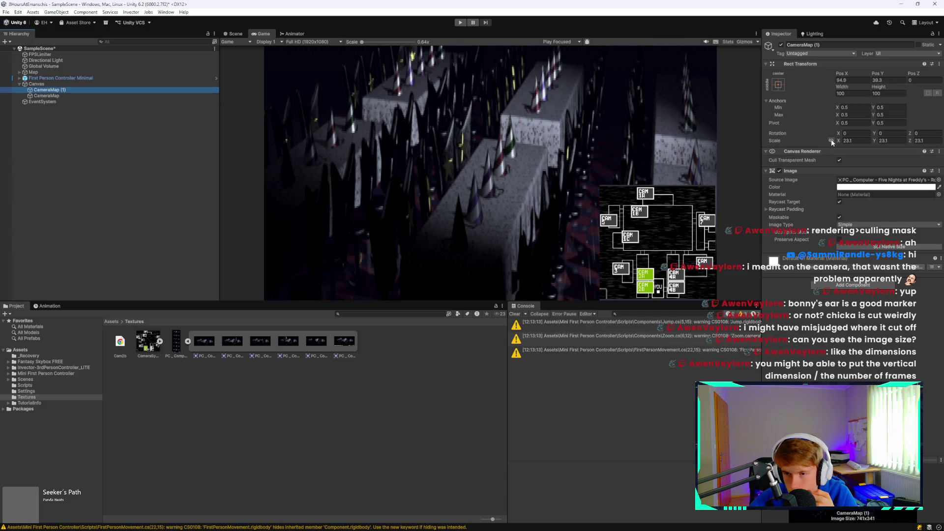
mouse_move(839, 140)
left_mouse_down()
mouse_move(764, 147)
mouse_move(824, 160)
left_mouse_up()
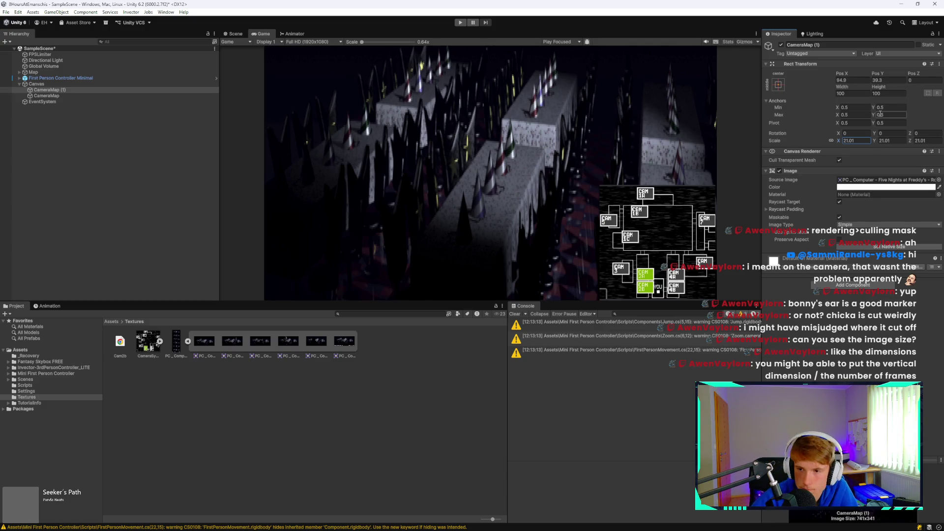
left_click_drag(879, 88, 876, 90)
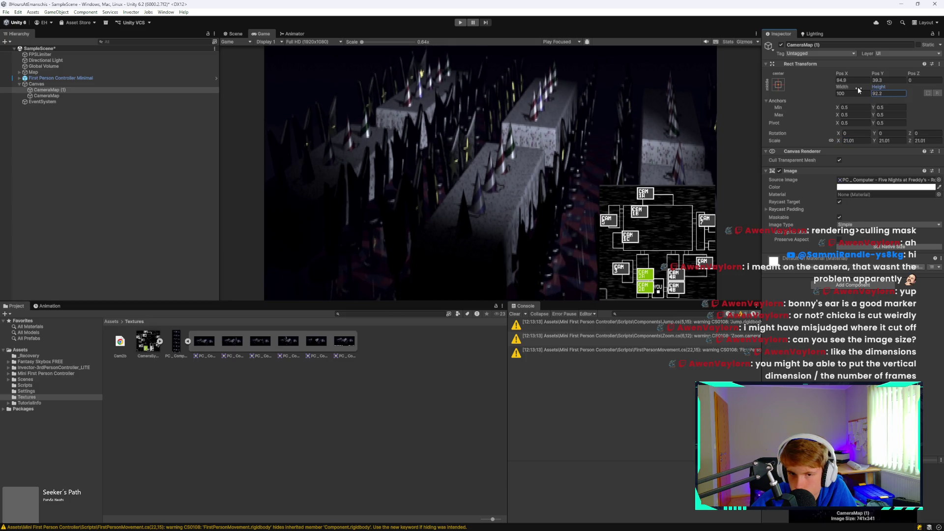
Step: Set the dining-area image's height to 63.9 and save the scene
mouse_move(760, 88)
left_mouse_down()
mouse_move(746, 90)
mouse_move(777, 100)
left_mouse_up()
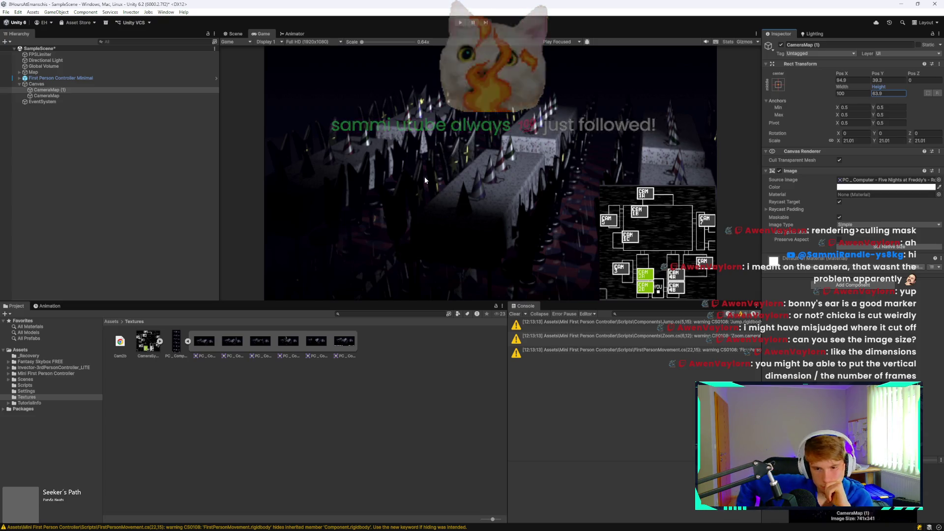
key("ctrl+s")
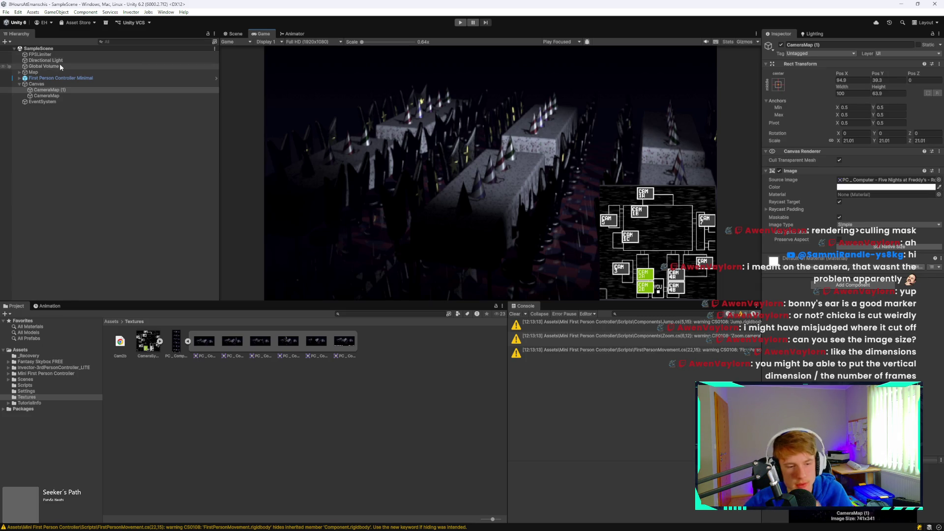
mouse_move(324, 522)
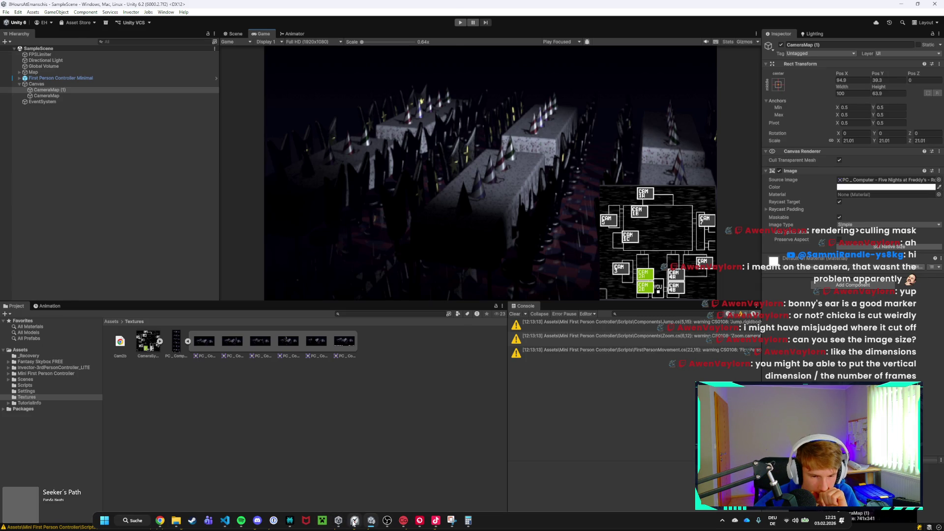
left_click(355, 521)
left_click(354, 520)
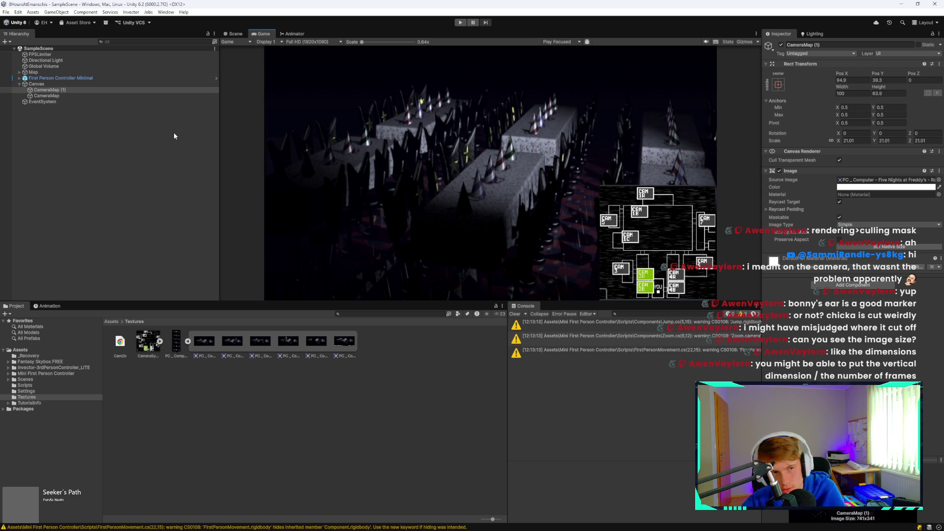
Step: Rename CameraMap (1) in the Hierarchy to DiningRoomState1
left_click(70, 90)
left_click(70, 89)
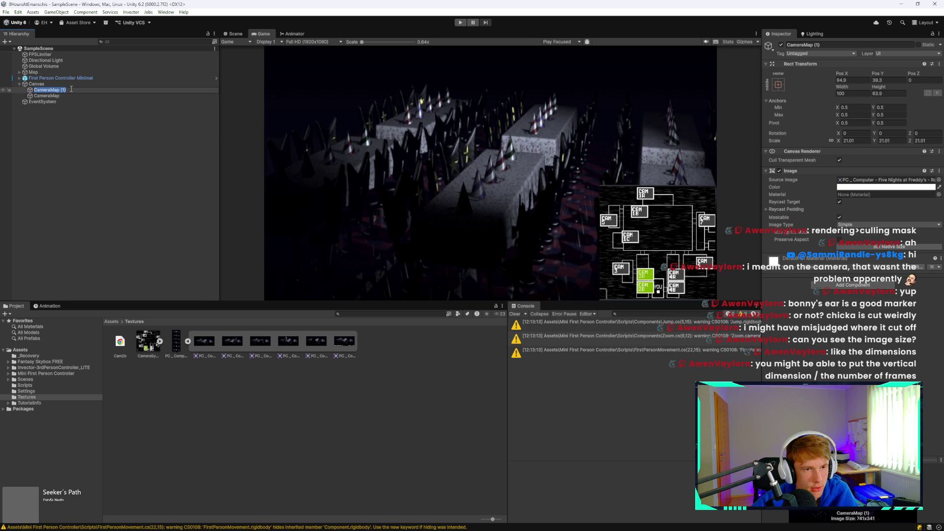
key("BackSpace")
type("DiningRoom")
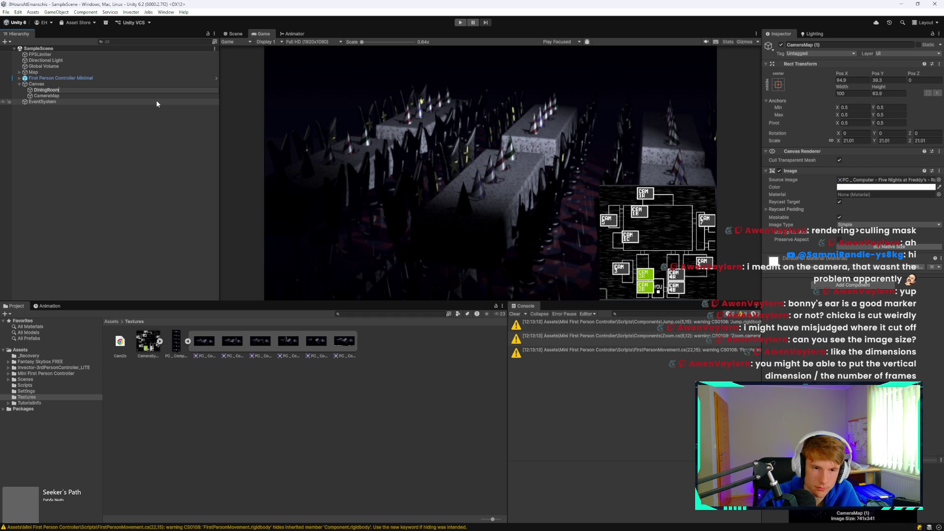
type("Stat")
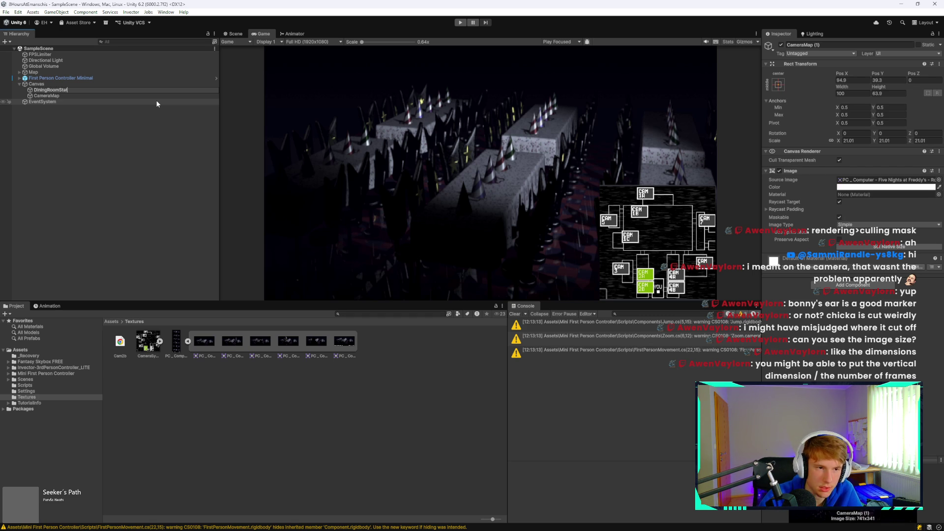
type("e1")
key("Return")
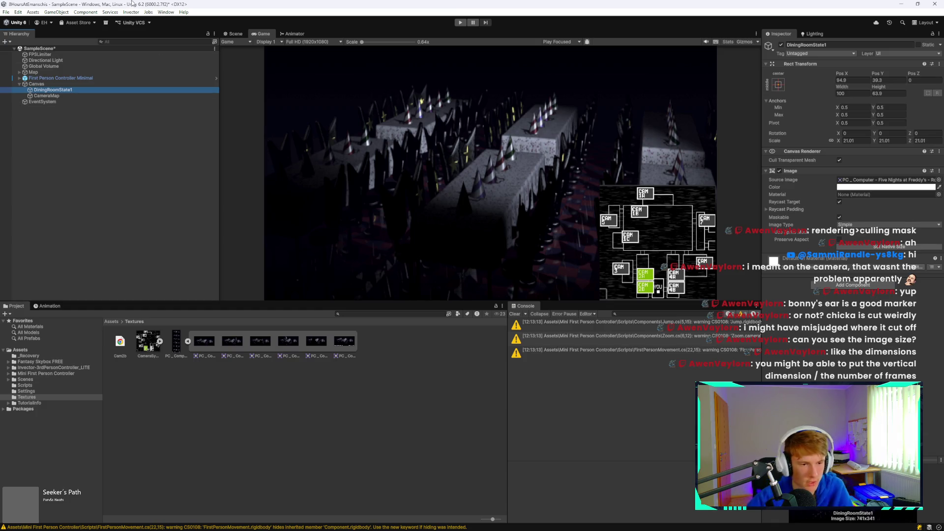
left_click(50, 345)
Step: Create a MonoBehaviour script named RoomManager in Assets/Scripts
left_click(50, 348)
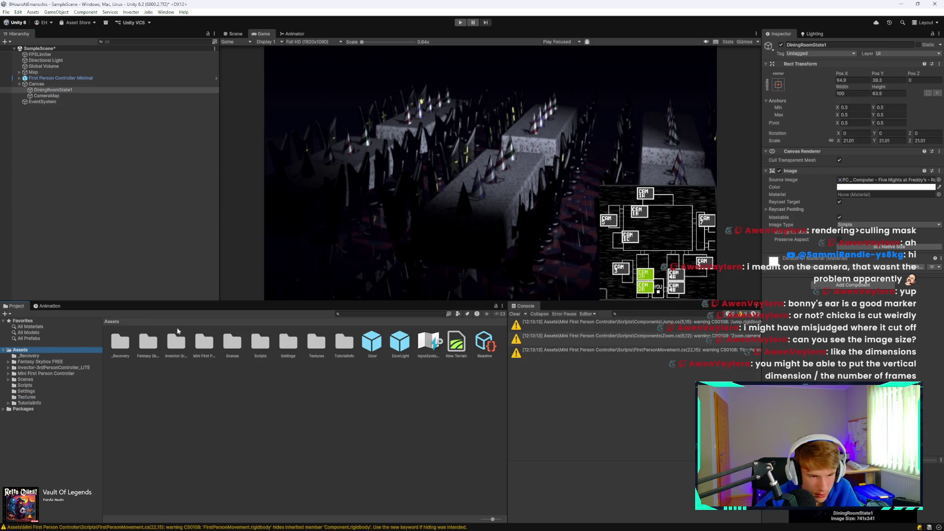
double_click(264, 354)
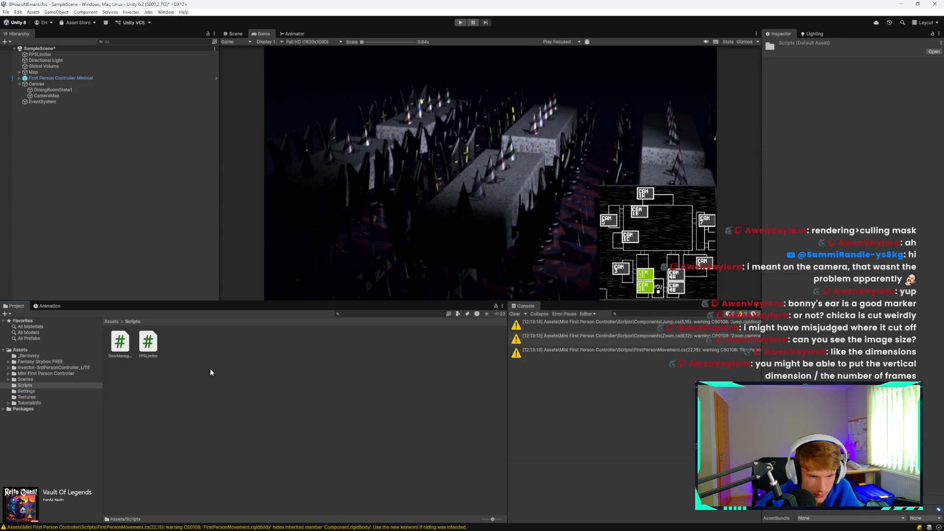
right_click(178, 410)
mouse_move(238, 218)
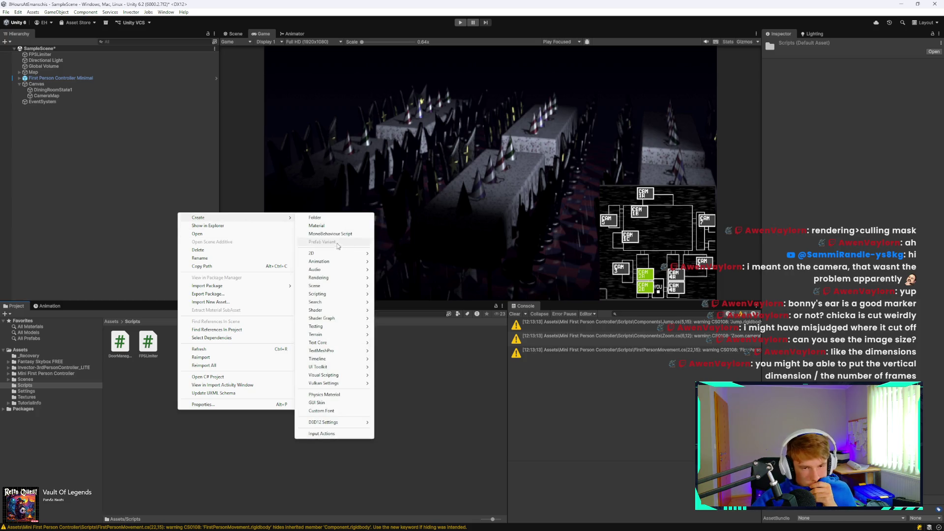
mouse_move(330, 297)
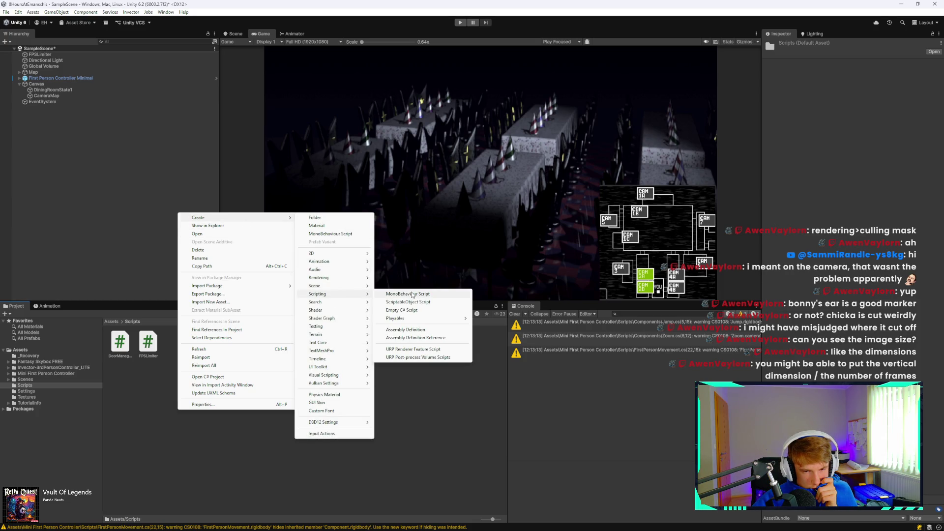
left_click(411, 294)
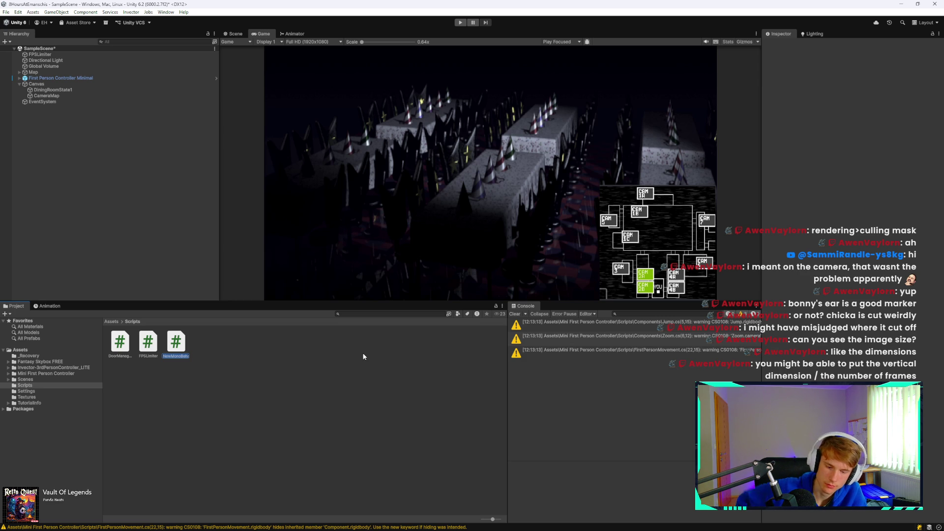
type("I")
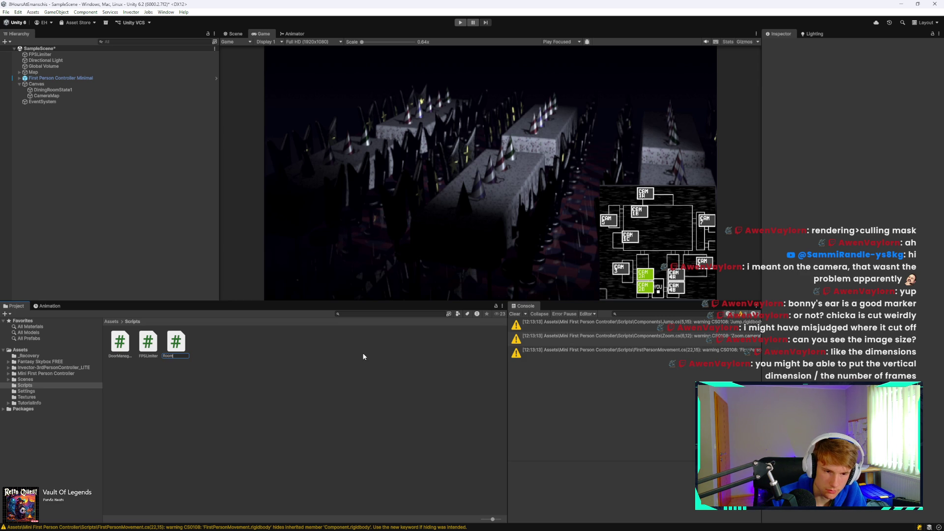
type("er")
key("Return")
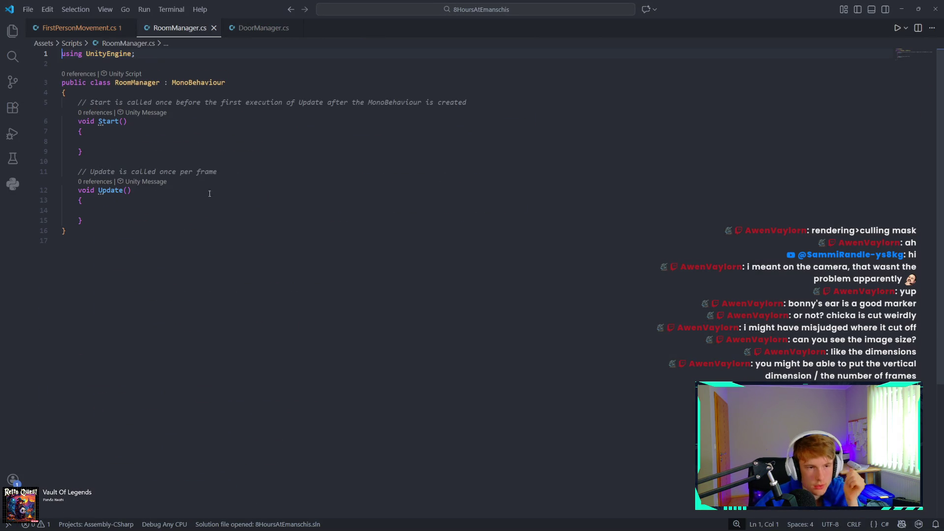
Step: Place the cursor inside RoomManager's empty Start method in VS Code
left_click(226, 144)
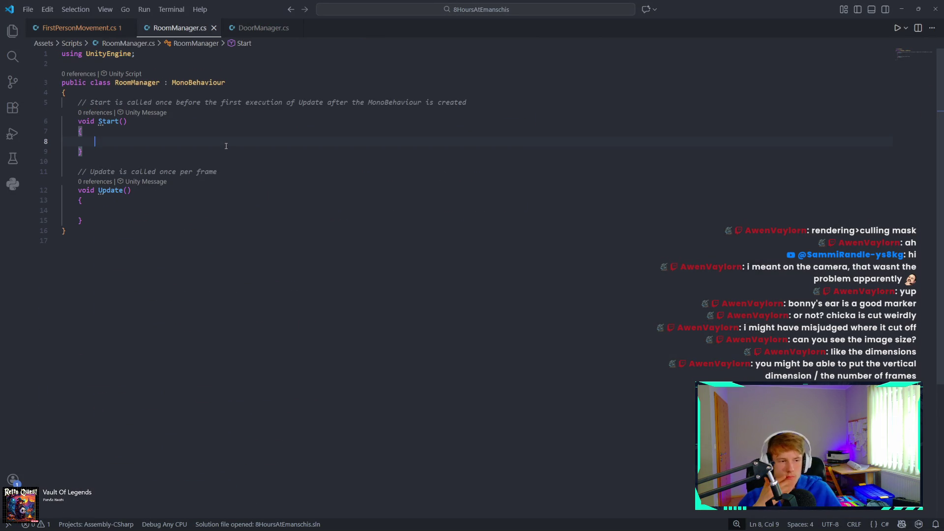
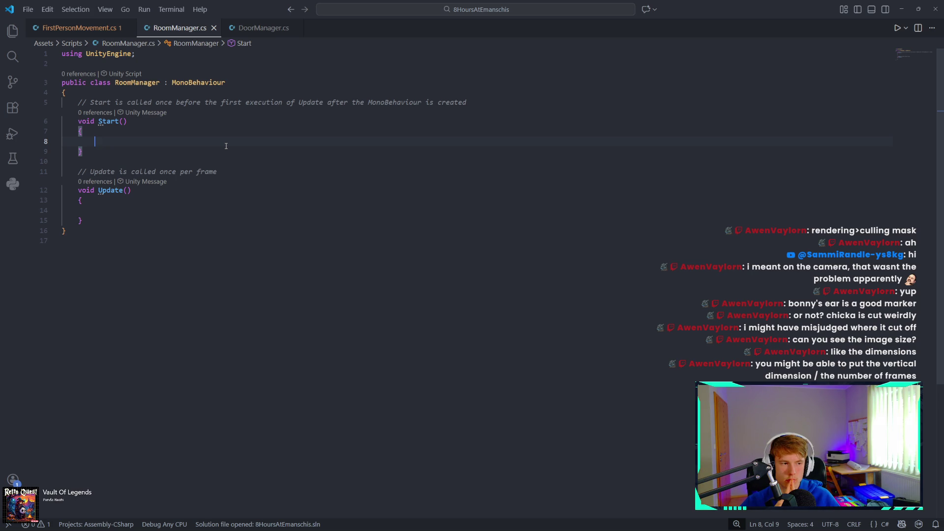
Step: Type a 'public Array GameObject[] = new Array GameObject[]' field above Start, then begin erasing it
left_click(79, 102)
key("Return")
key("Return")
left_click(102, 102)
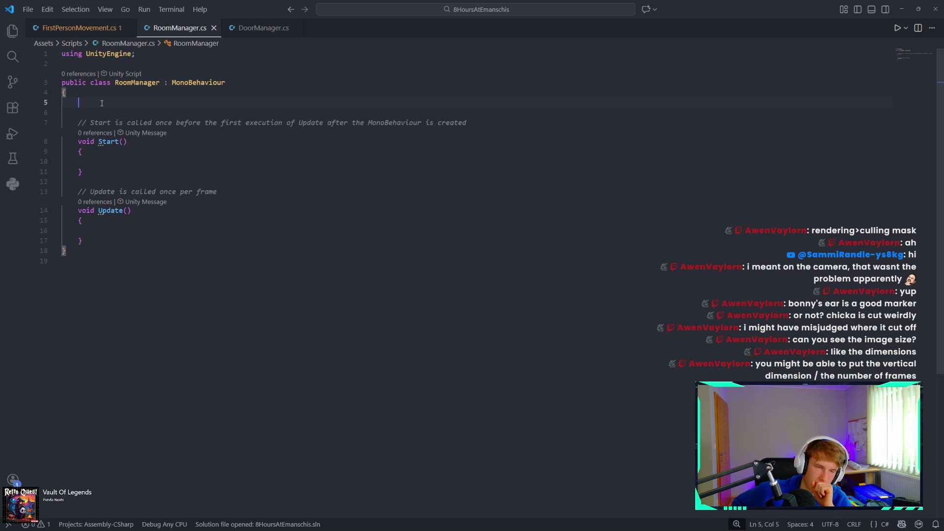
type("p")
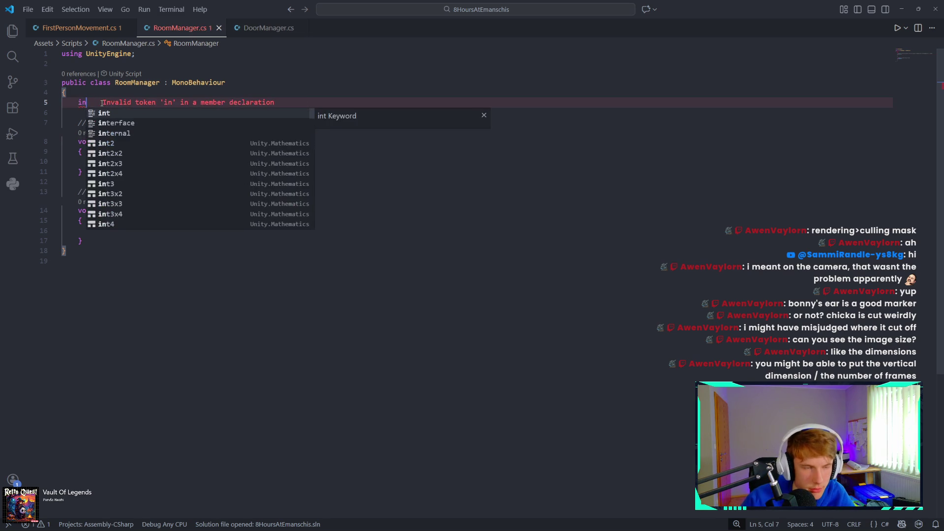
type("ublic")
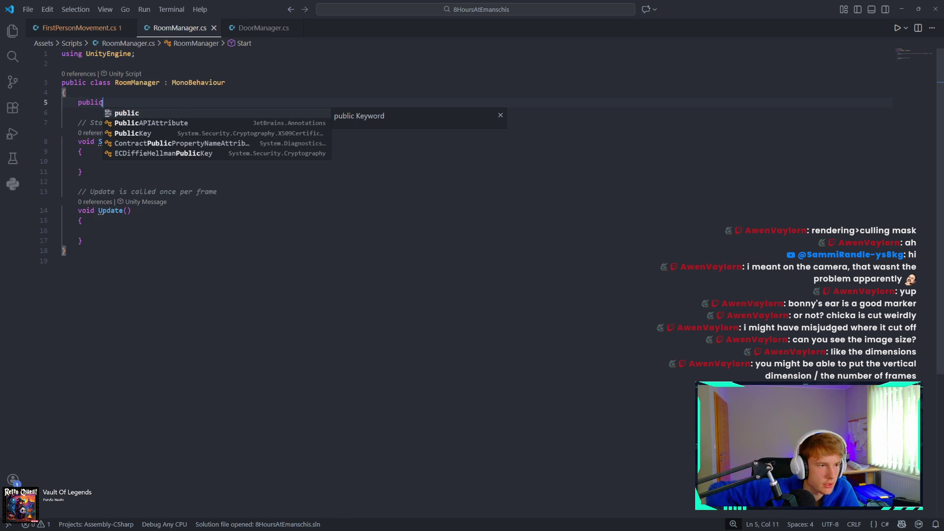
type("r")
key("BackSpace")
key("BackSpace")
type("array")
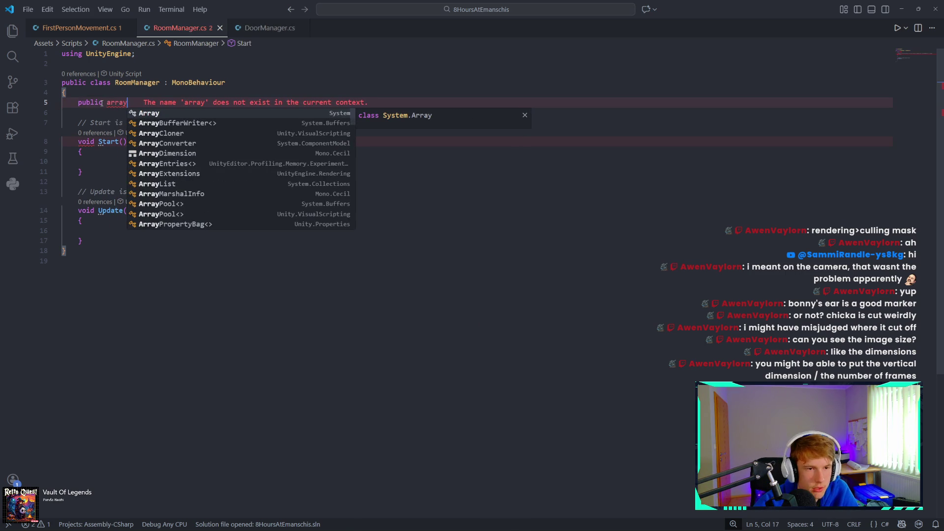
key("Tab")
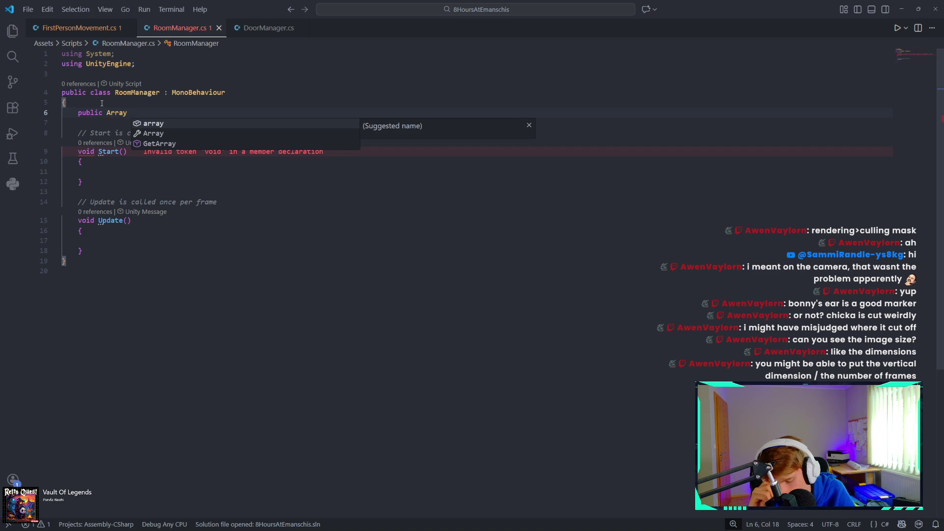
type("Gam")
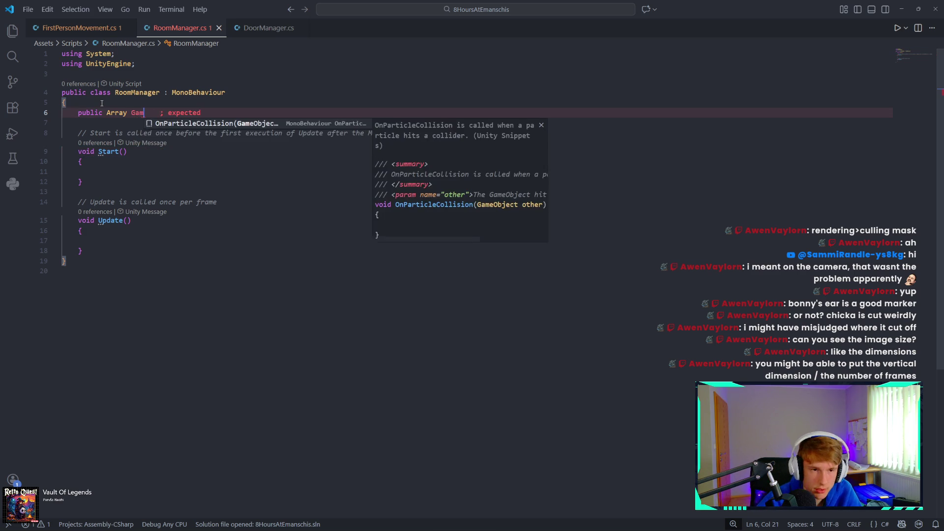
type("eObjec")
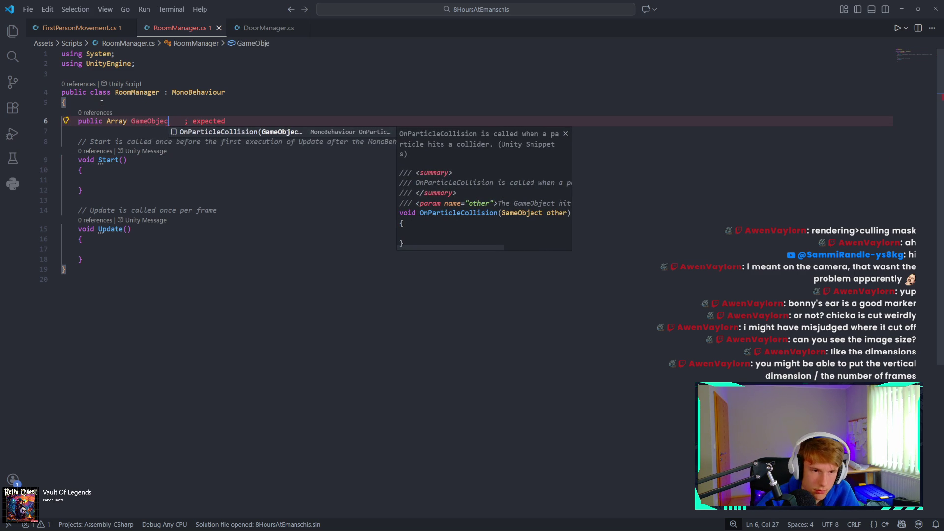
type("t[]")
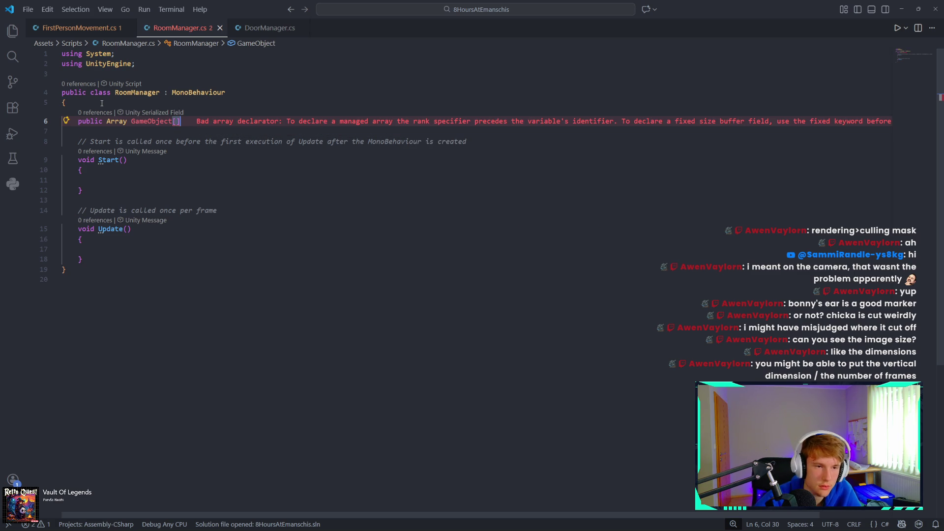
type(" = new Arra")
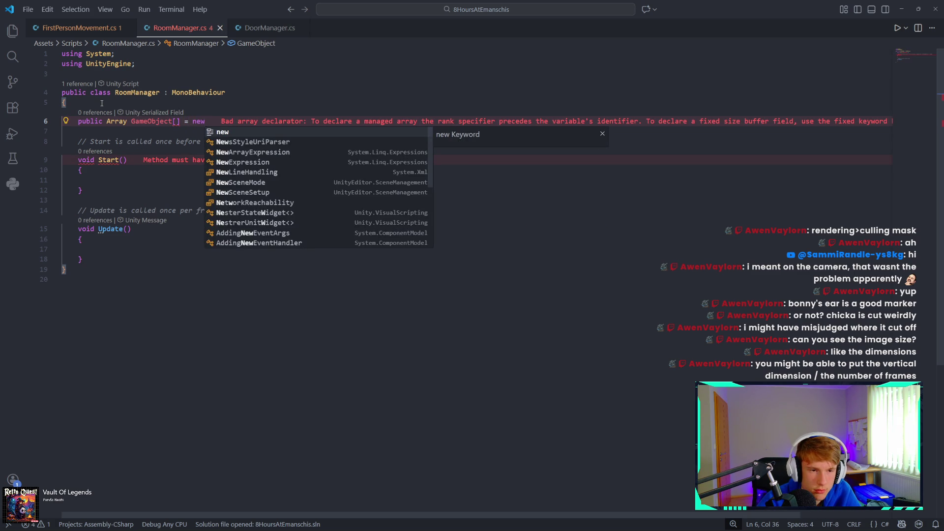
type("y Game")
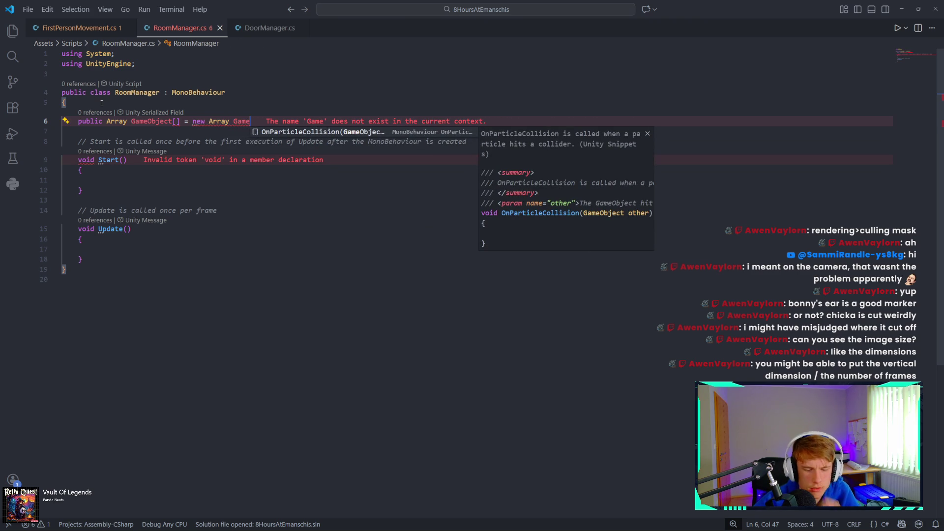
type("Object")
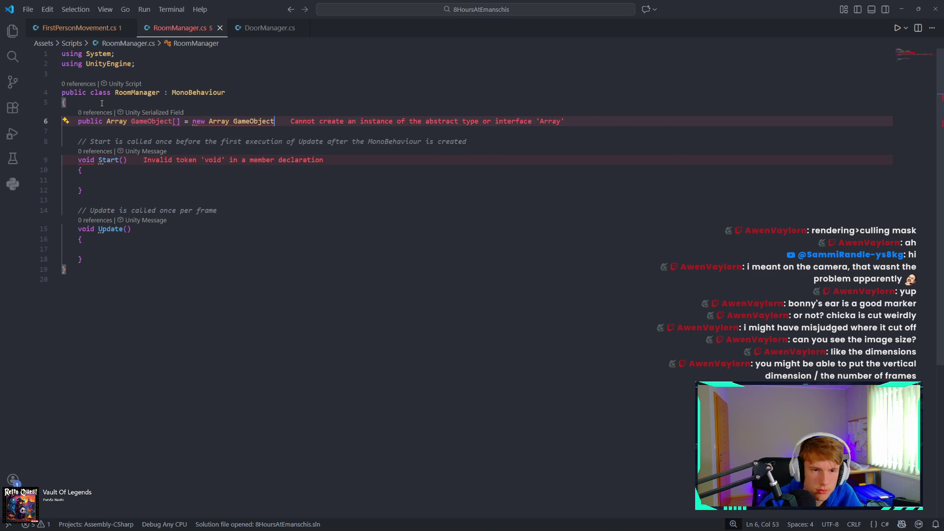
type("[];")
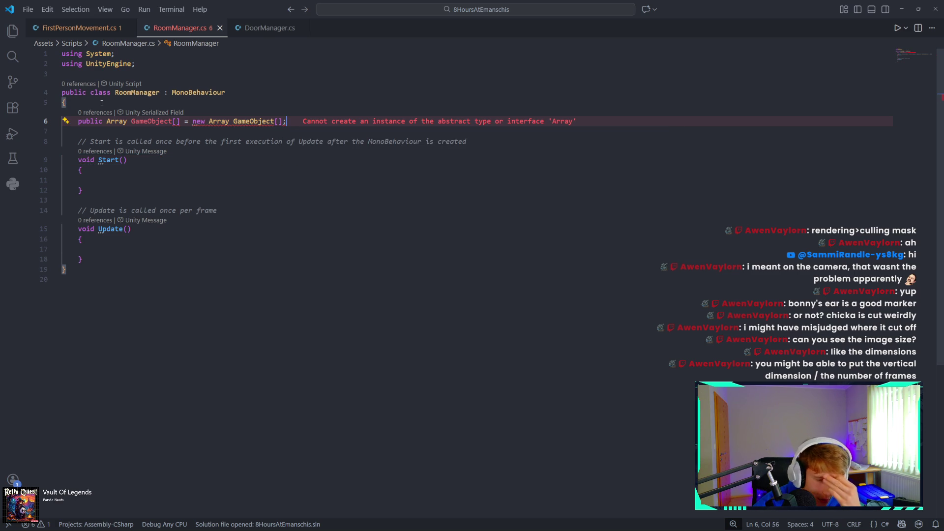
key("BackSpace")
key("BackSpace")
key("BackSpace")
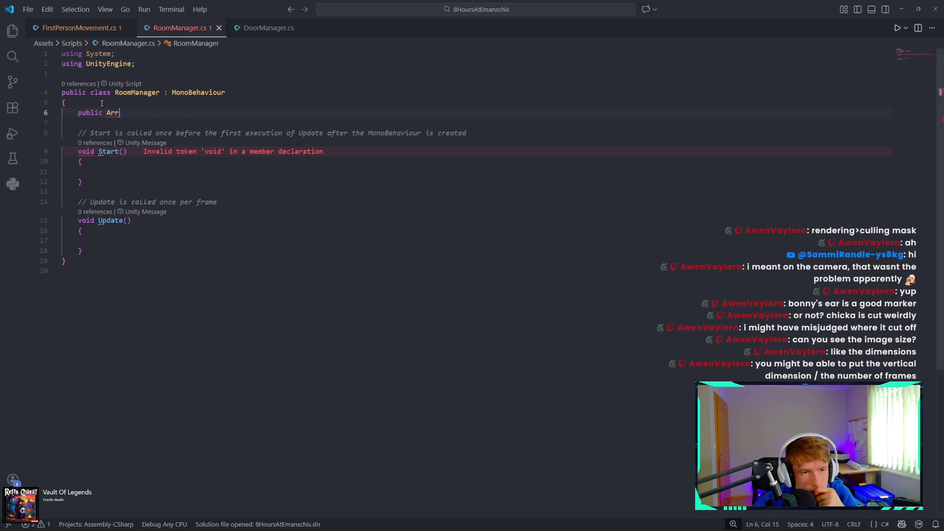
Step: Replace the broken array line with 'public List<GameObject> rooms;', accepting the List suggestion
key("BackSpace")
type("List")
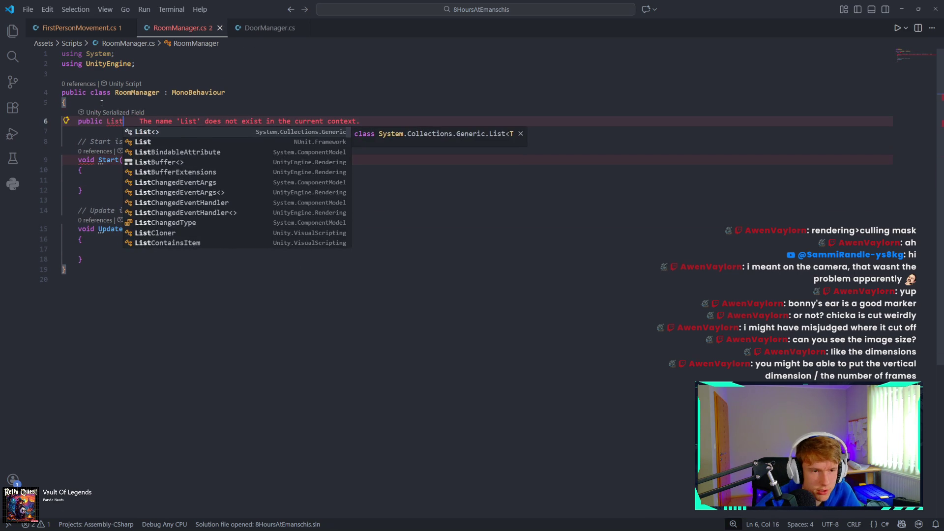
key("Return")
type("List<Ga")
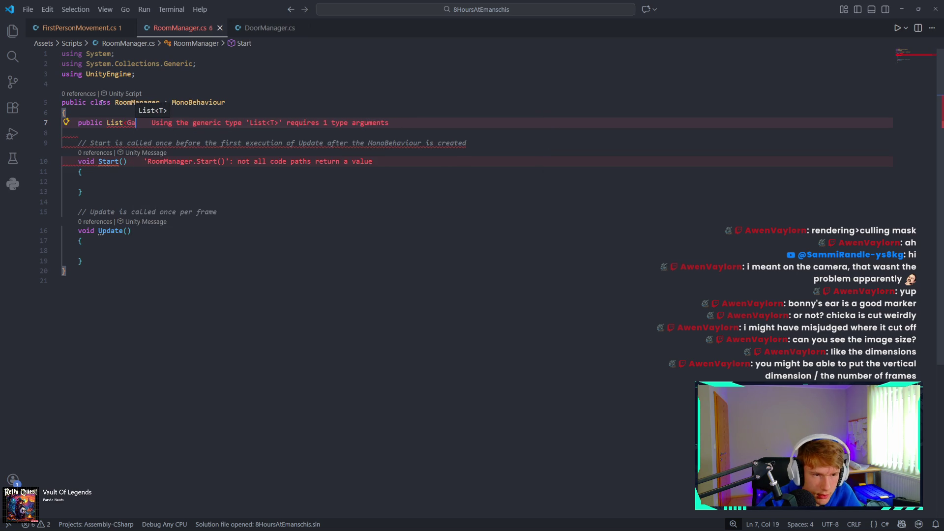
type("meObject")
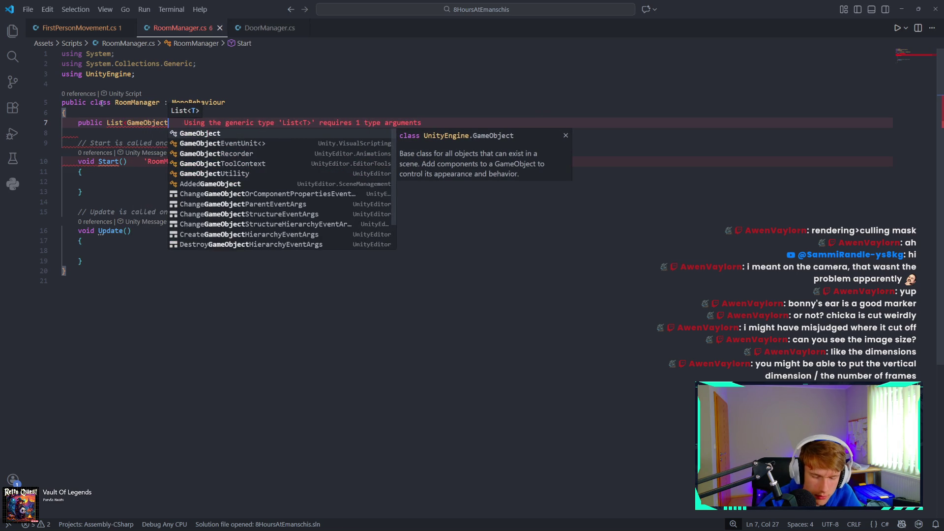
type(">")
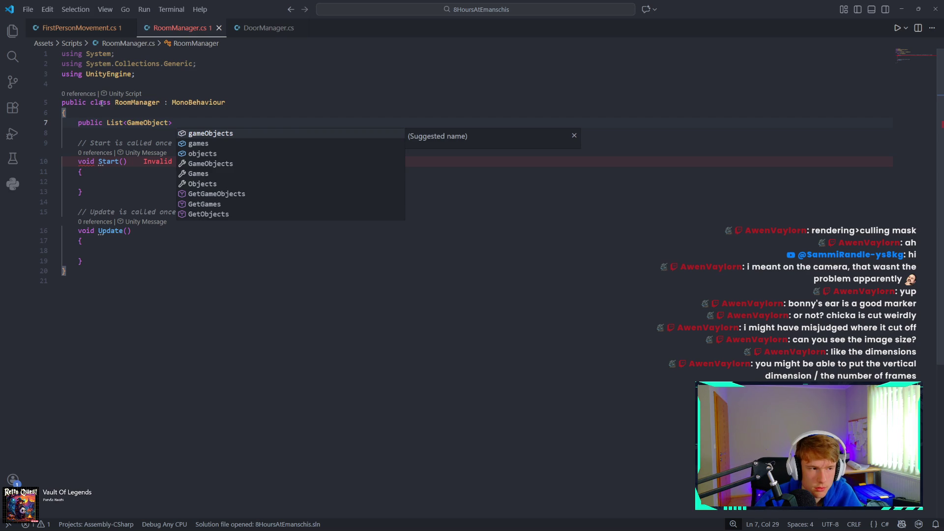
type("r")
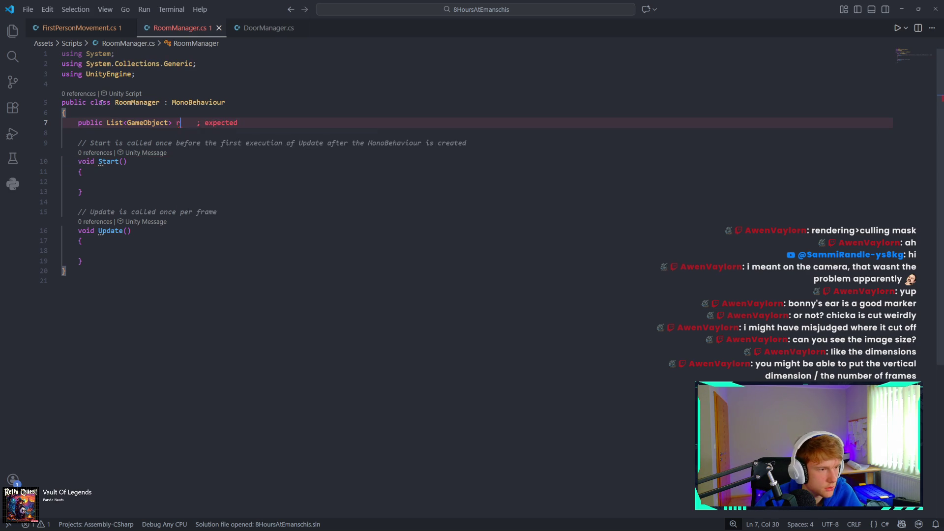
type("ooms;")
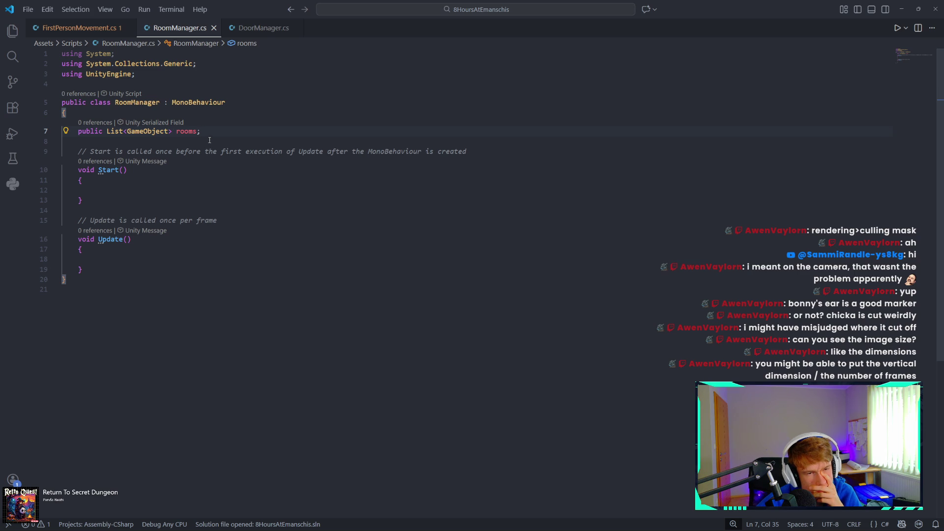
Step: Change the rooms field type to List<List<GameObject>>, adding the closing bracket
mouse_move(132, 131)
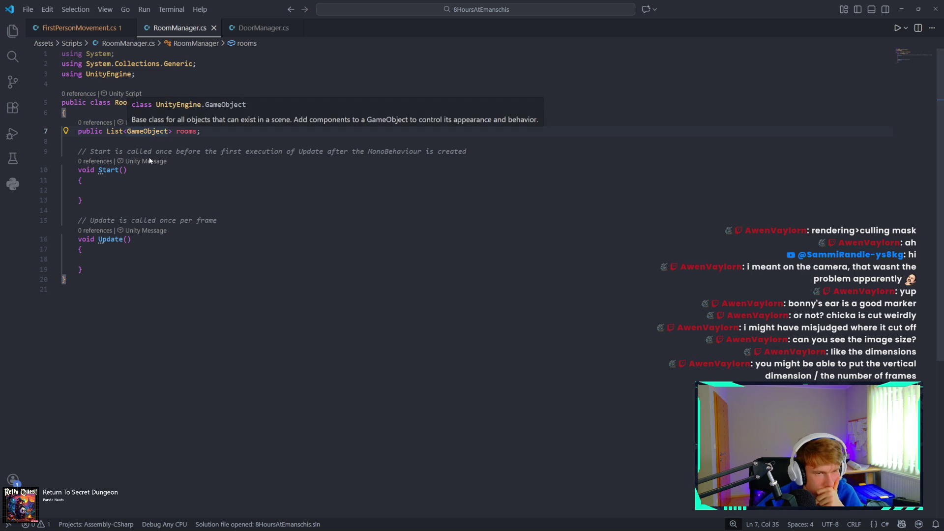
double_click(157, 131)
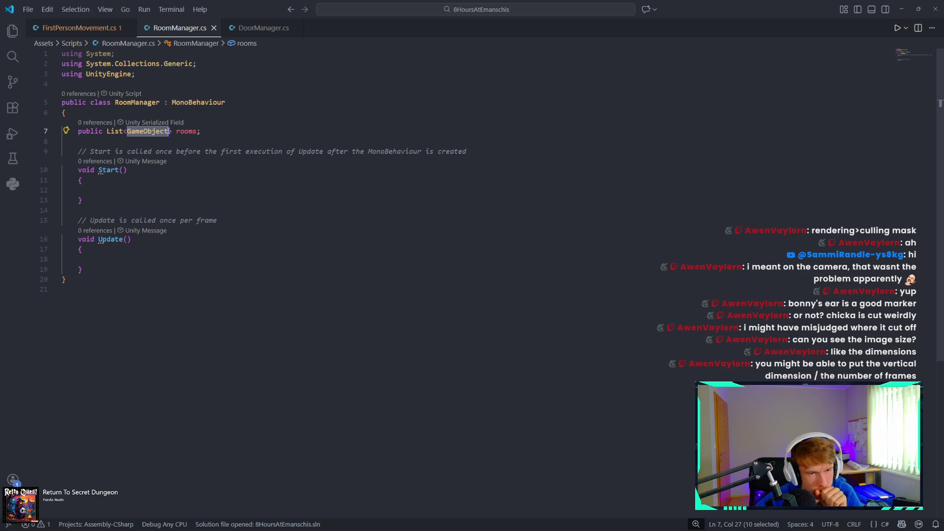
type("List")
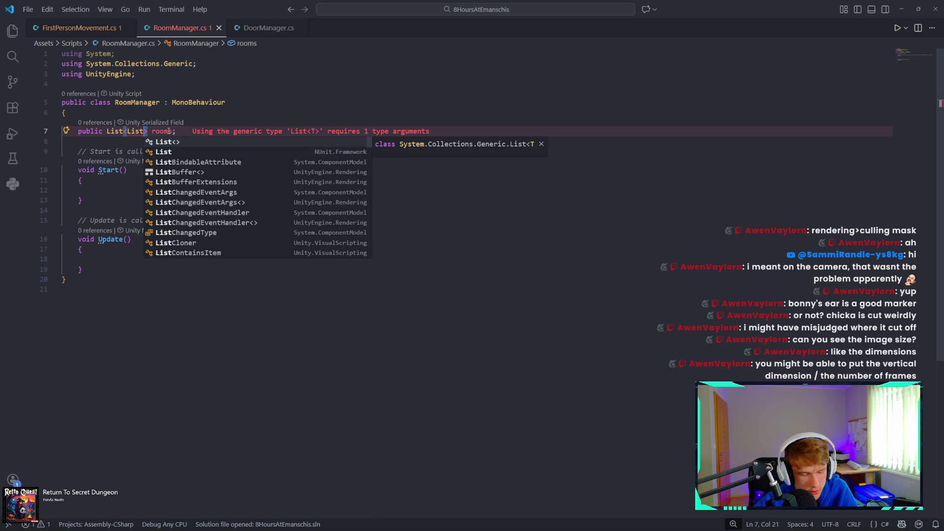
key("Tab")
type("Game")
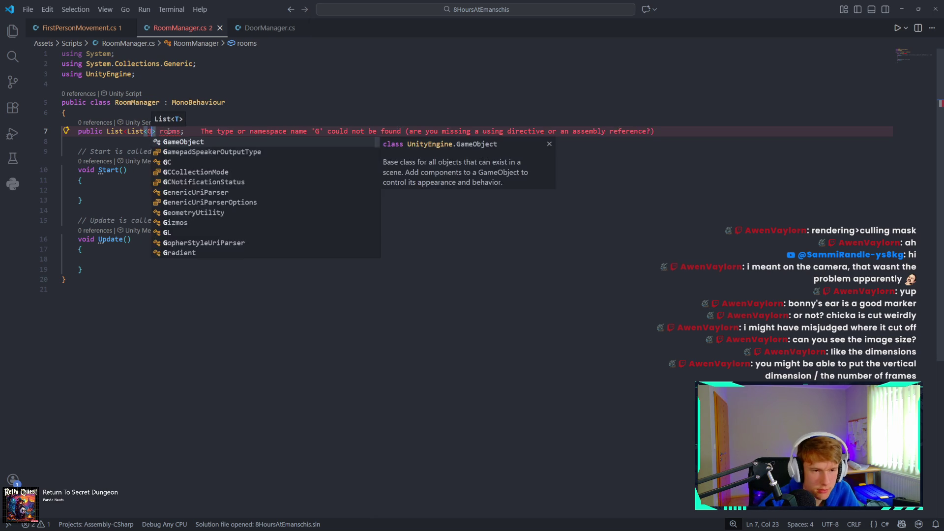
key("Tab")
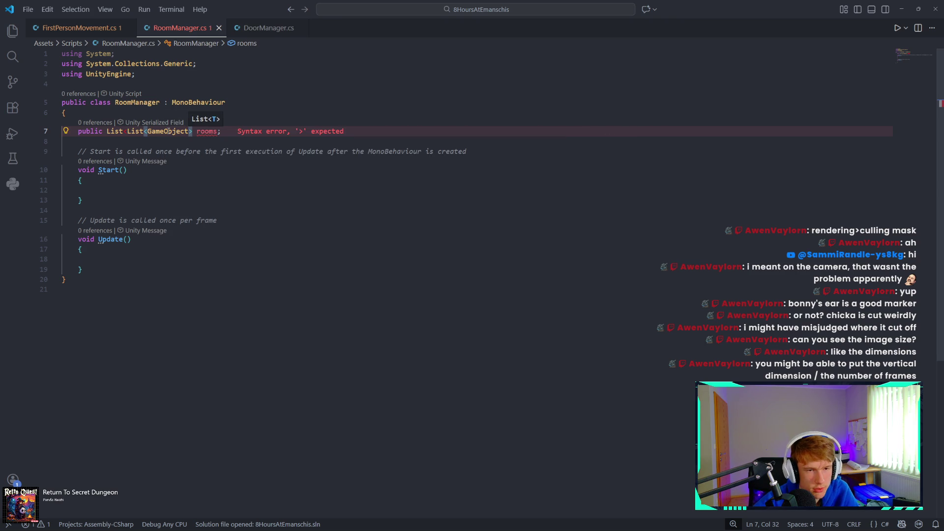
key("Right")
key("Right")
key("Right")
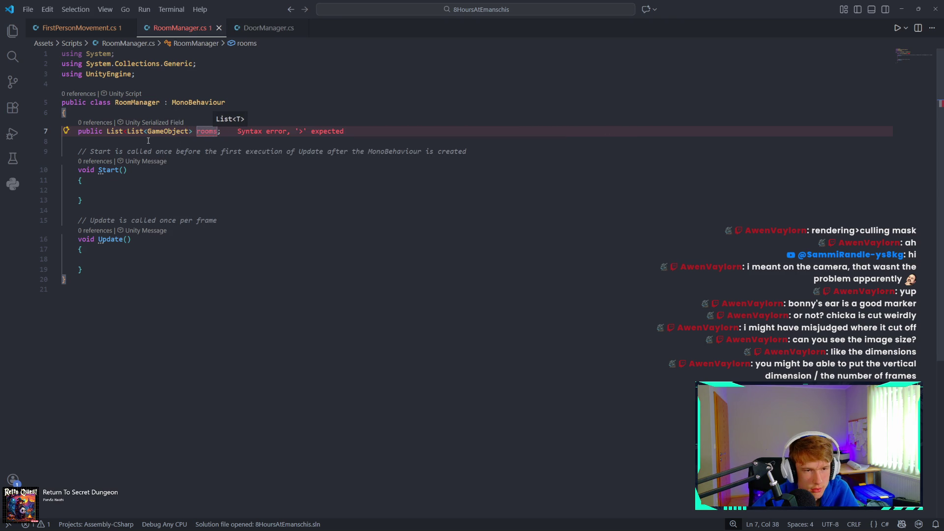
left_click(194, 130)
type(">")
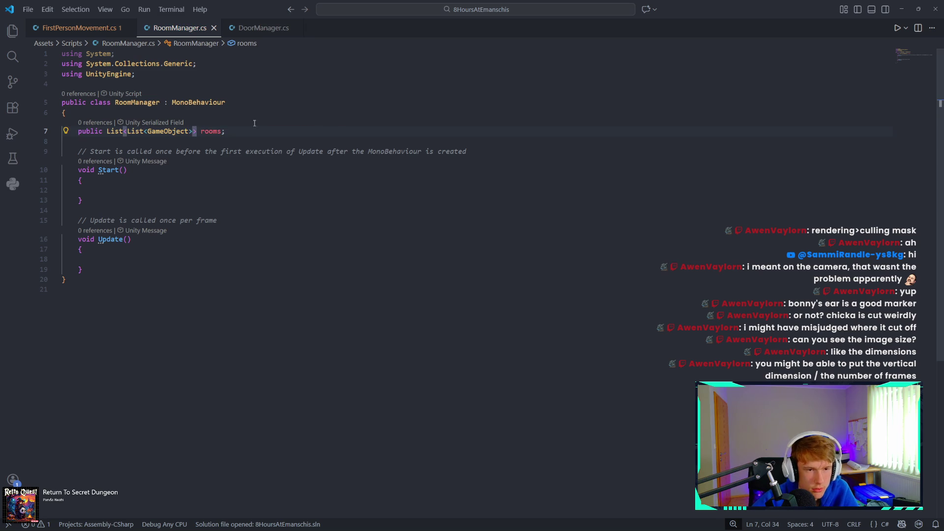
left_click(291, 131)
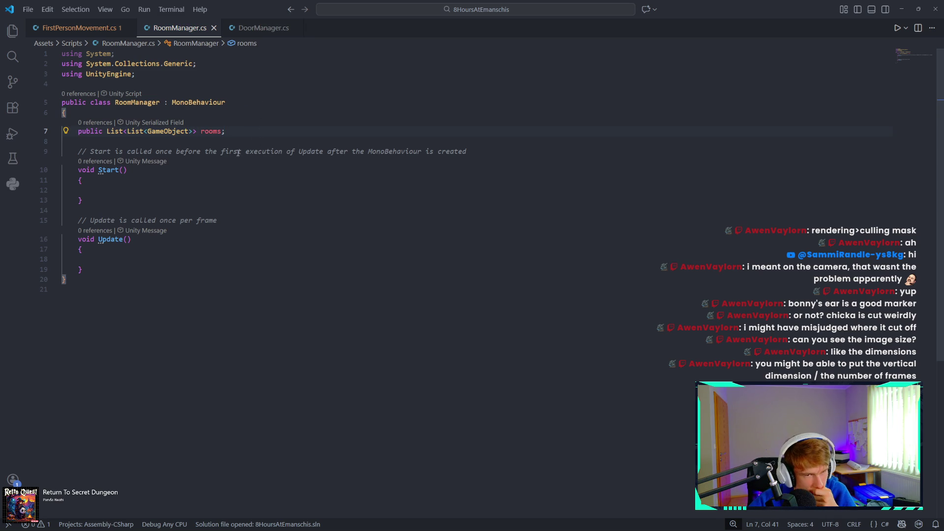
Step: Switch to the Unity Editor from the taskbar so the script compiles
mouse_move(392, 515)
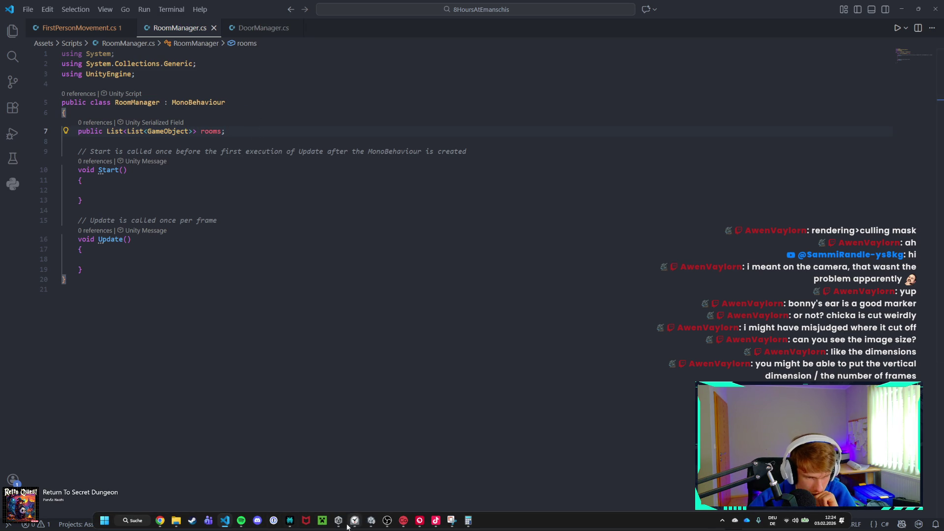
mouse_move(340, 524)
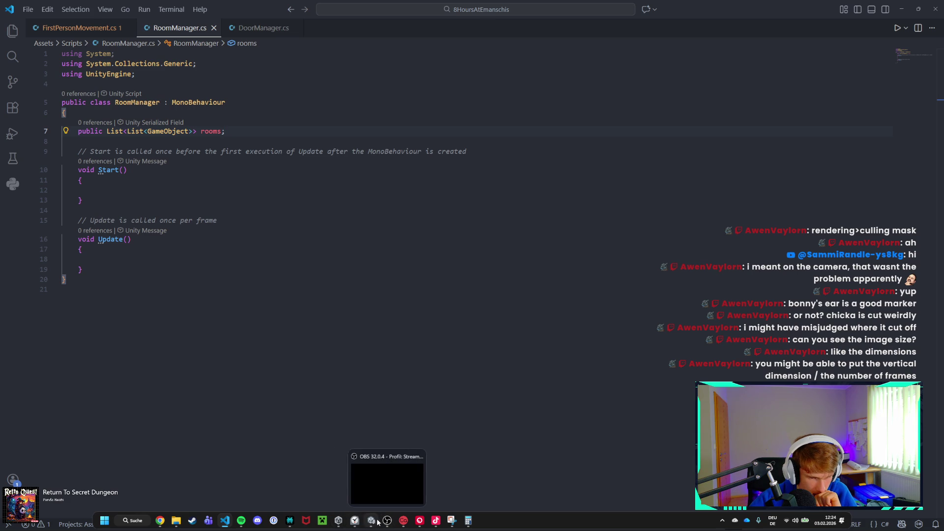
left_click(371, 520)
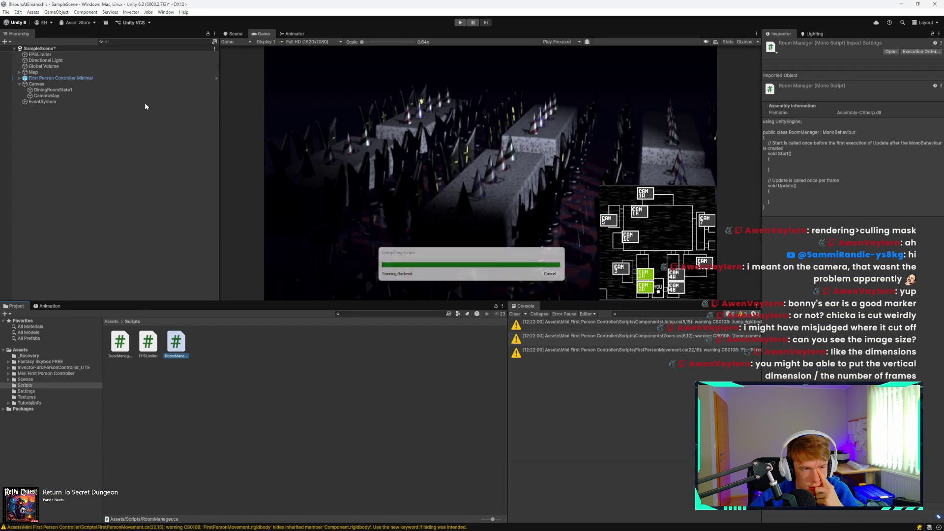
Step: Attach the RoomManager script to the Canvas, then remove the Room Manager component again
left_click(81, 82)
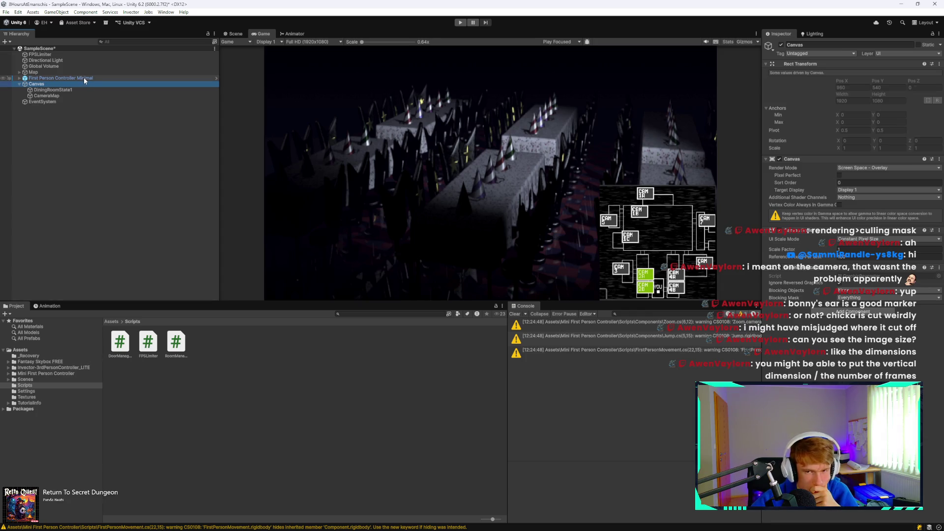
mouse_move(176, 347)
left_mouse_down()
mouse_move(522, 307)
mouse_move(819, 331)
left_mouse_up()
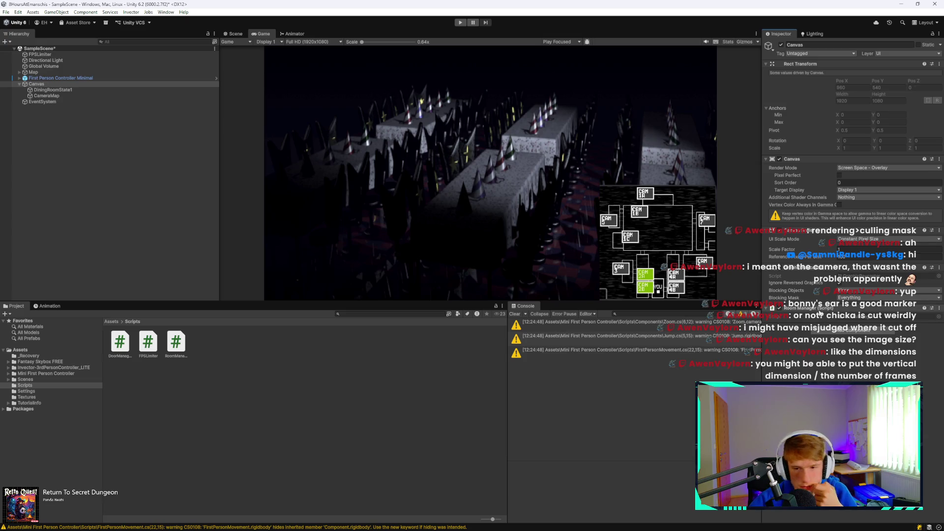
left_click(940, 308)
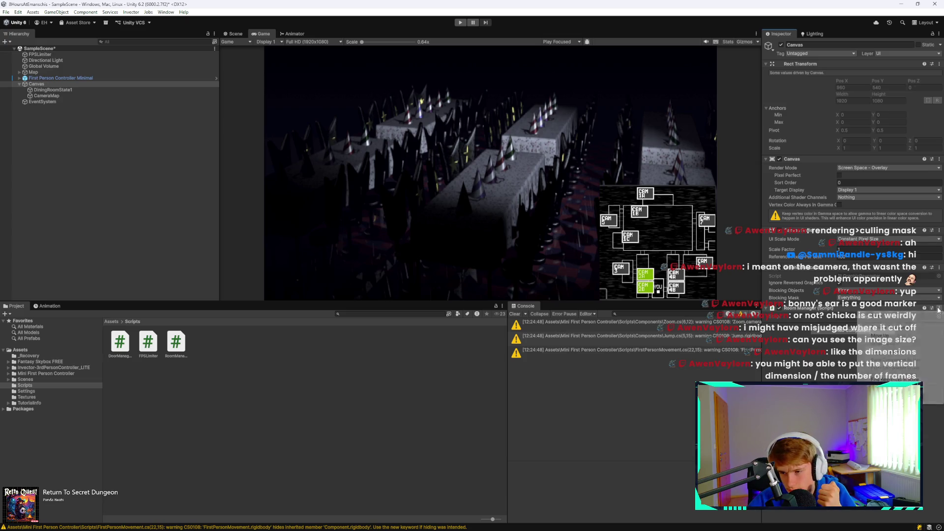
left_click(892, 327)
Step: Select First Person Controller Minimal in the Hierarchy and return to RoomManager.cs in VS Code
left_click(146, 231)
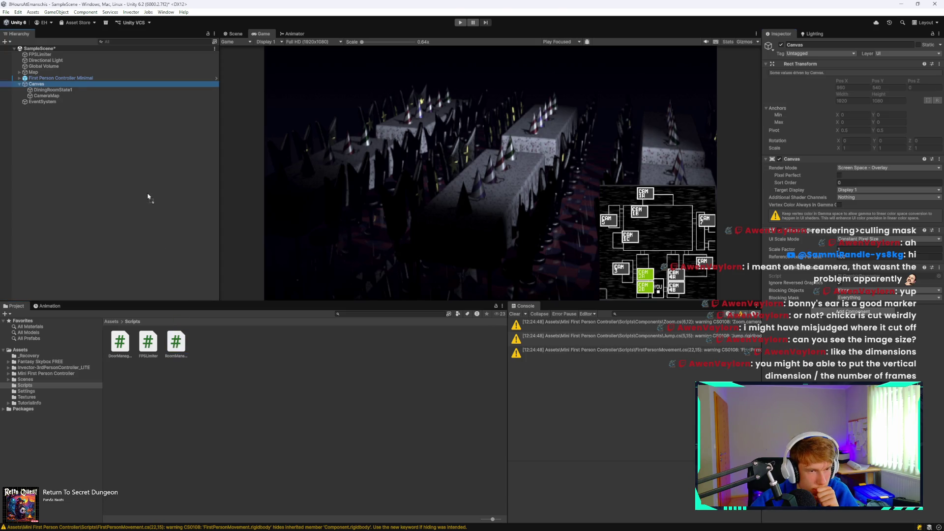
left_click_drag(148, 197, 83, 82)
left_click(82, 81)
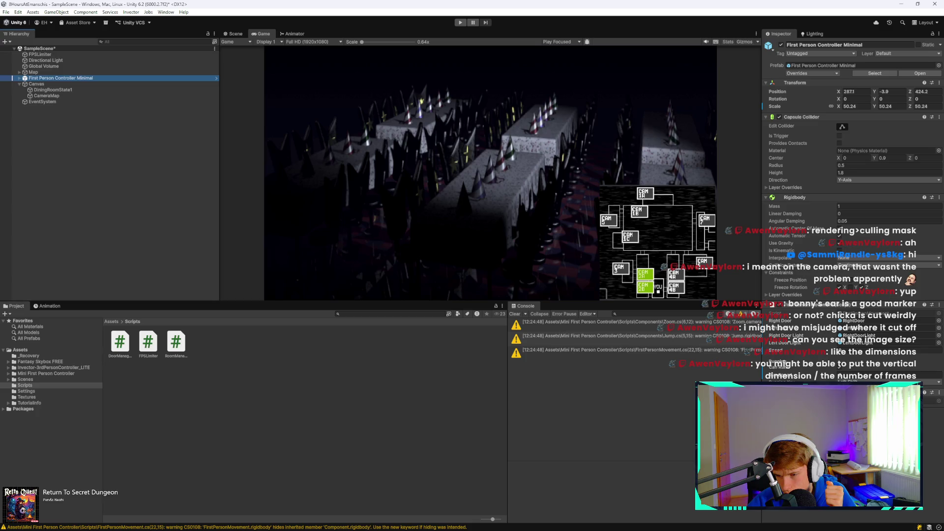
mouse_move(598, 529)
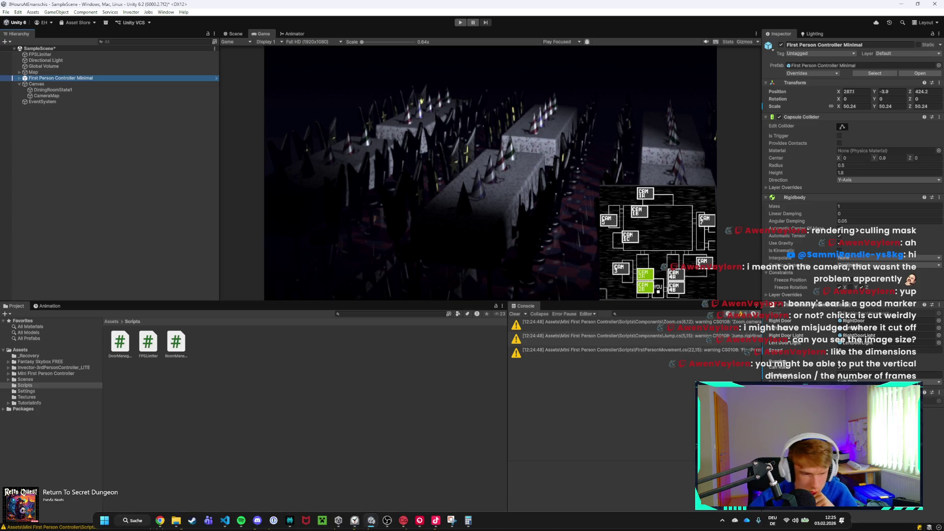
left_click(564, 392)
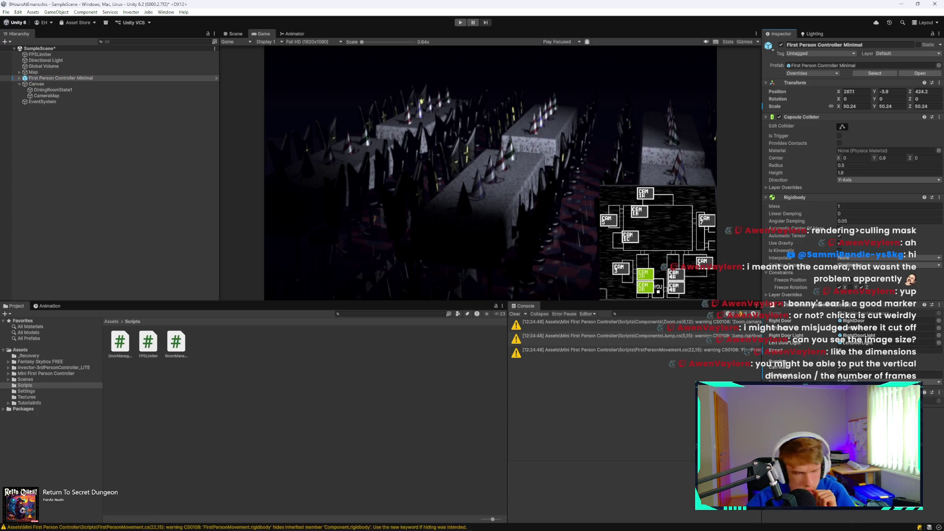
mouse_move(160, 529)
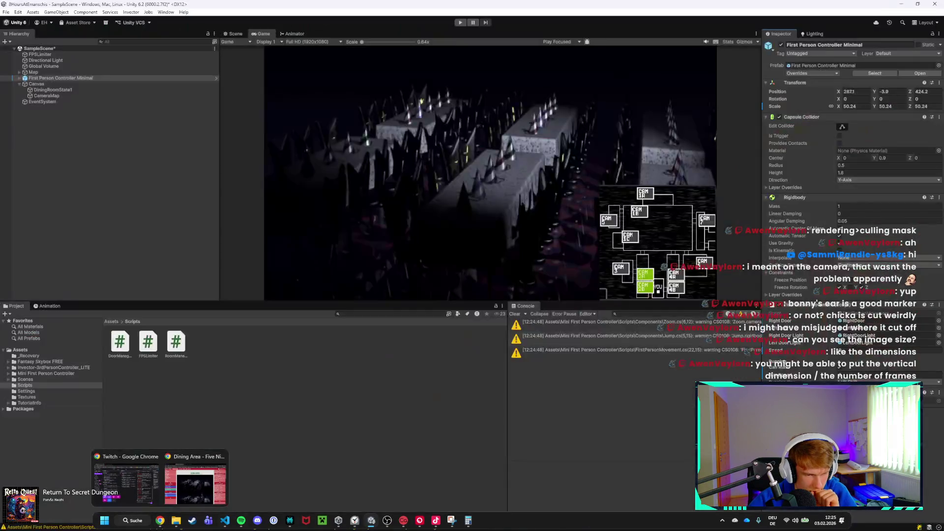
left_click(225, 520)
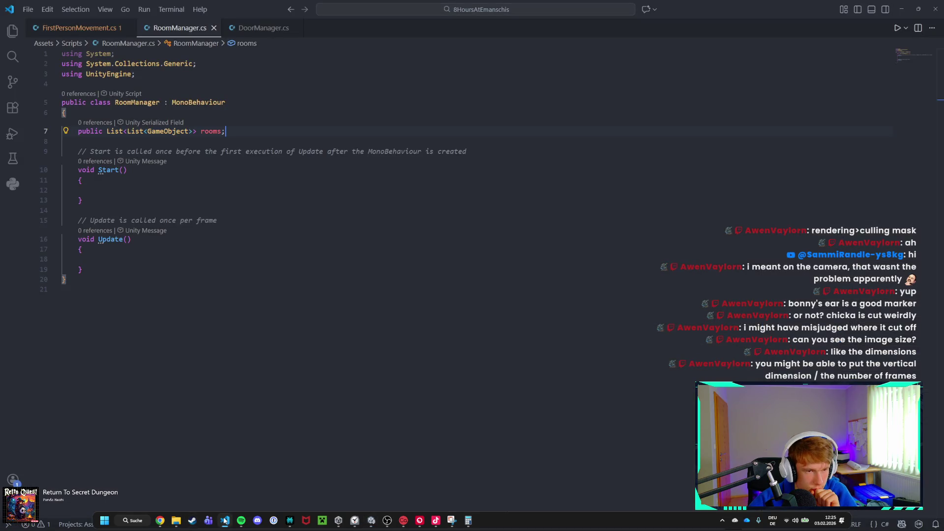
Step: Briefly show Unity, then bring RoomManager.cs back to the front in VS Code
left_click(225, 520)
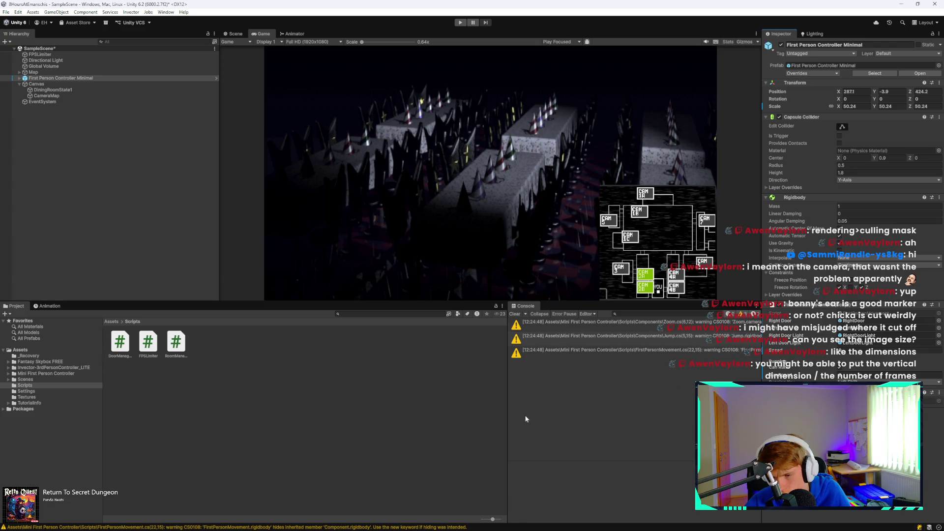
mouse_move(472, 530)
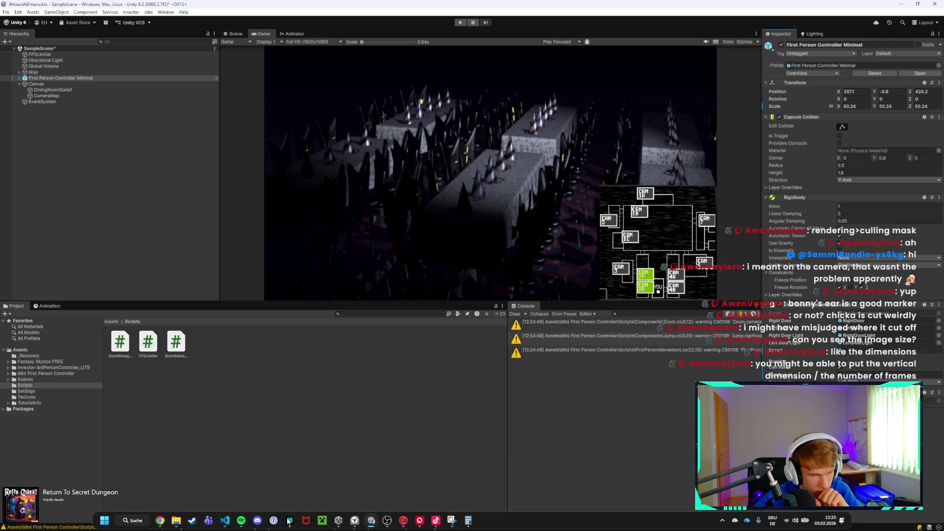
mouse_move(241, 524)
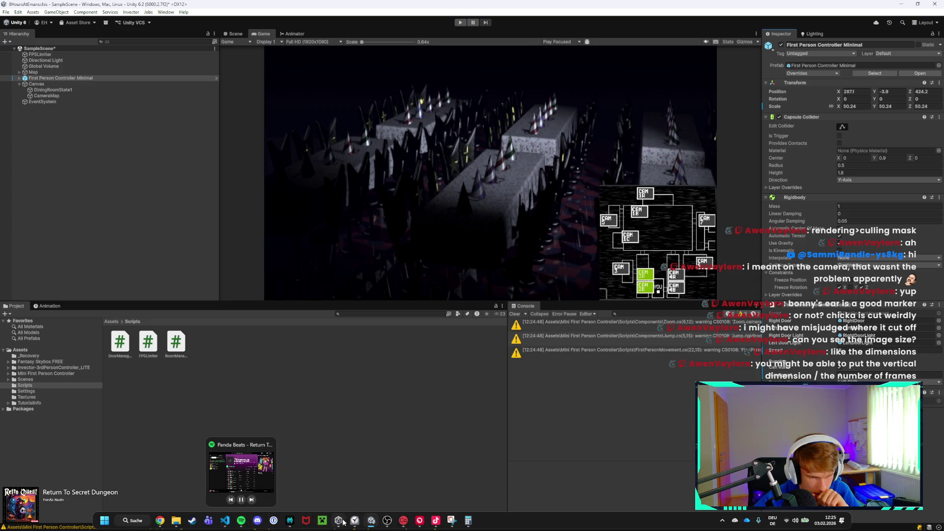
mouse_move(336, 523)
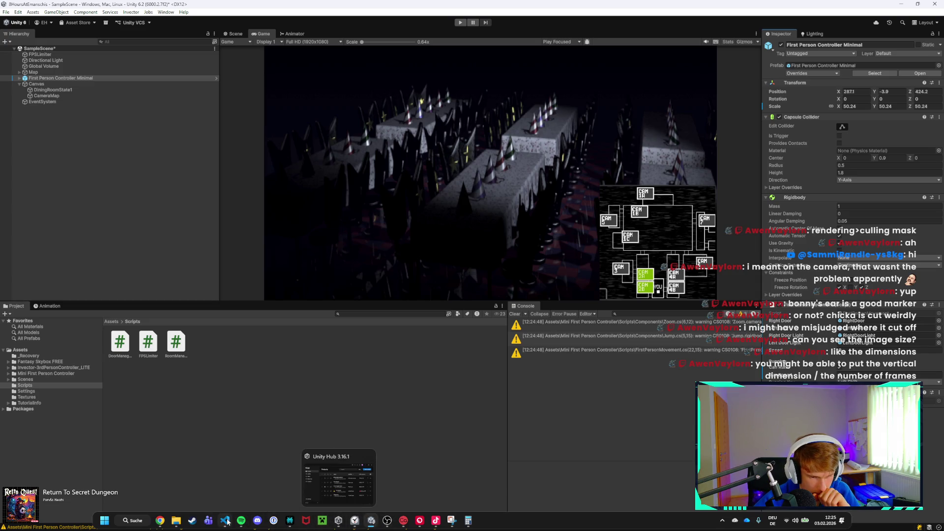
left_click(225, 520)
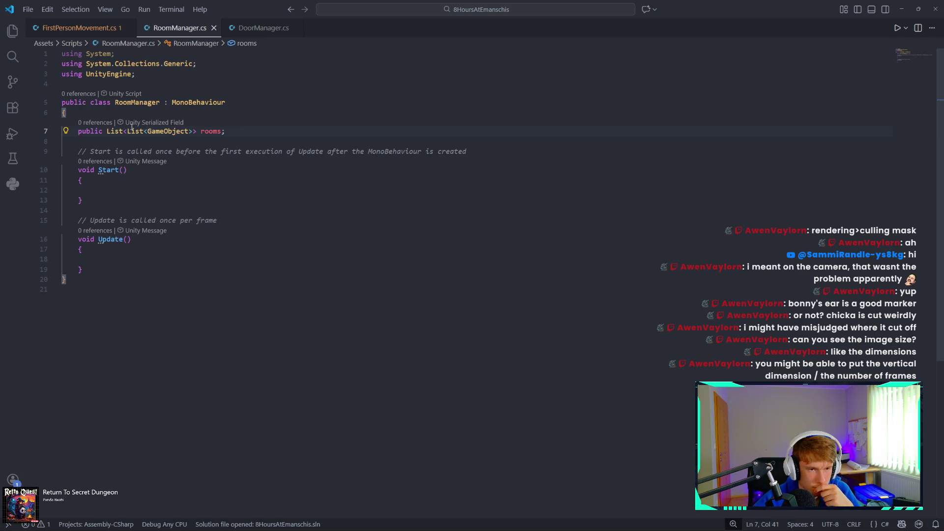
Step: Replace the inner List<GameObject> with GameObject and switch to Unity to recompile
left_click_drag(127, 131, 193, 133)
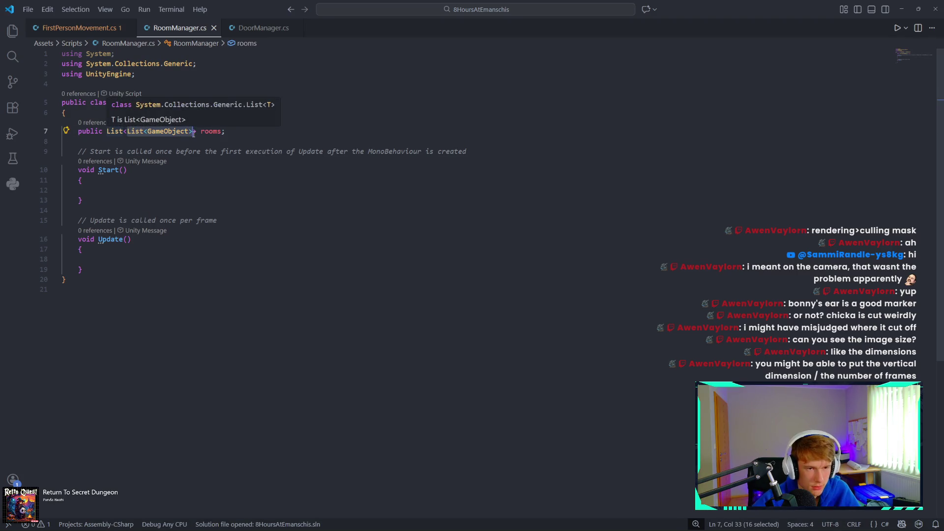
type("Game")
key("Tab")
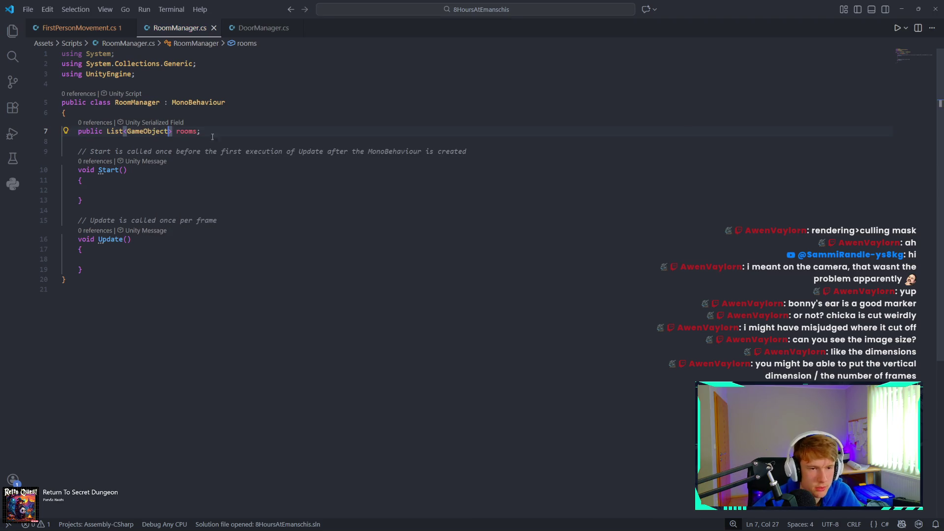
mouse_move(385, 529)
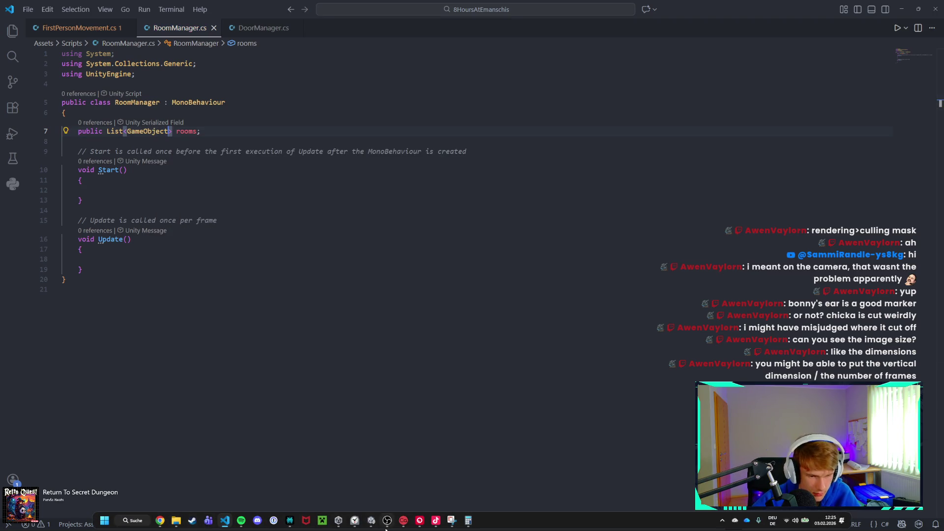
left_click(371, 522)
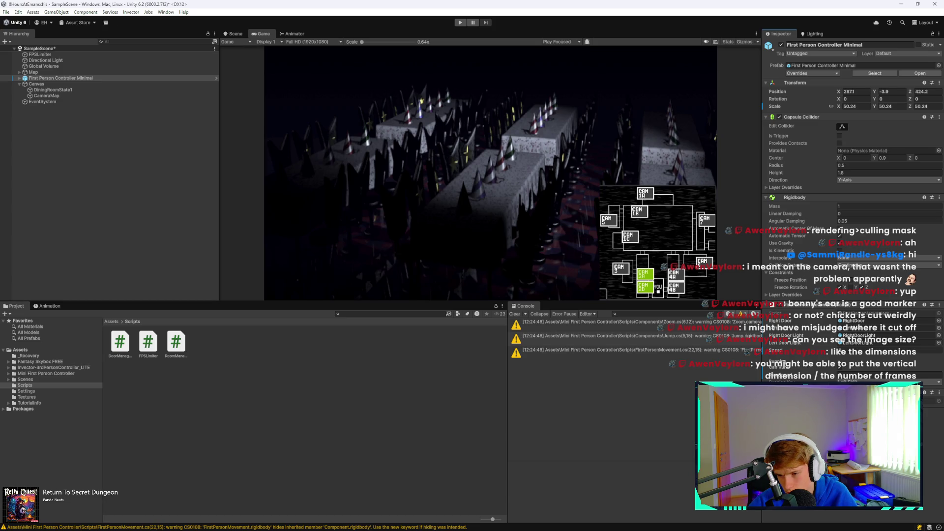
Step: After compiling finishes, select First Person Controller Minimal, then go back to VS Code
left_click(91, 78)
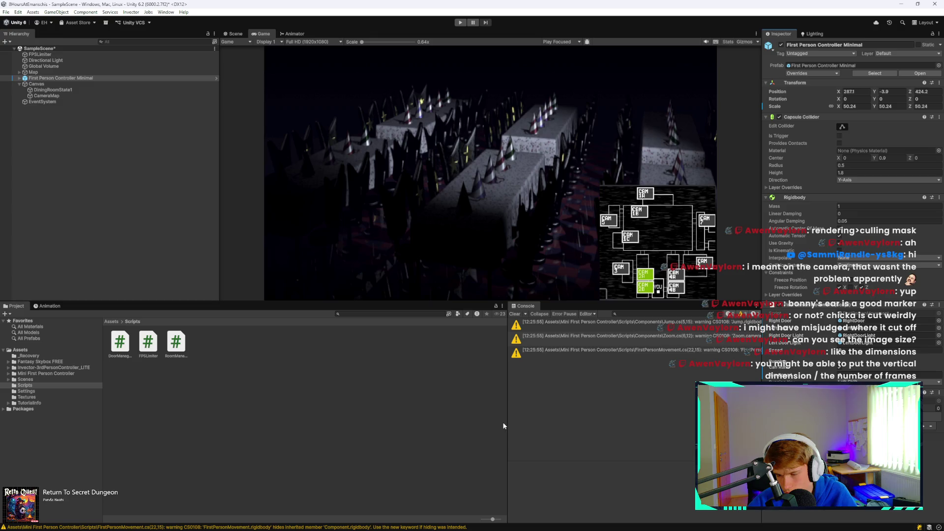
mouse_move(170, 530)
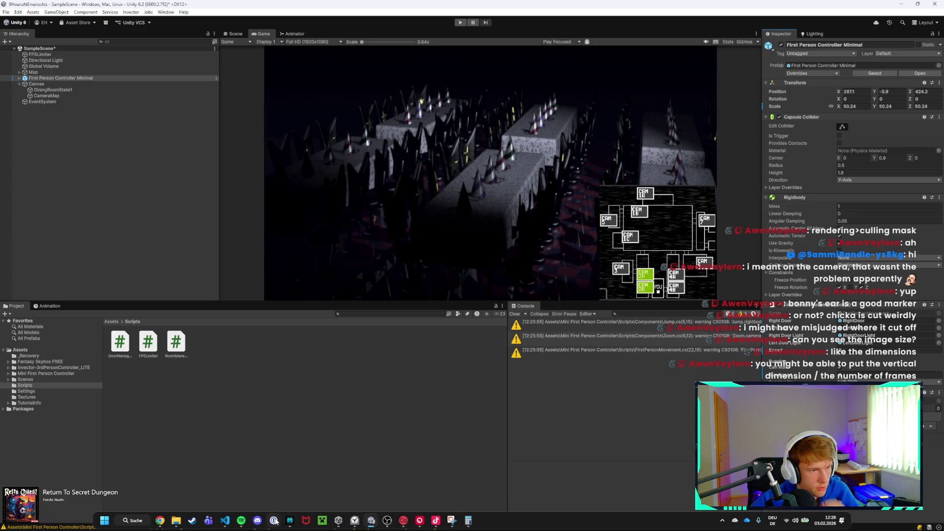
left_click(226, 521)
Step: Change line 7 back to List<List<GameObject>> rooms and switch to Unity to recompile
key("BackSpace")
key("BackSpace")
key("BackSpace")
type("Li")
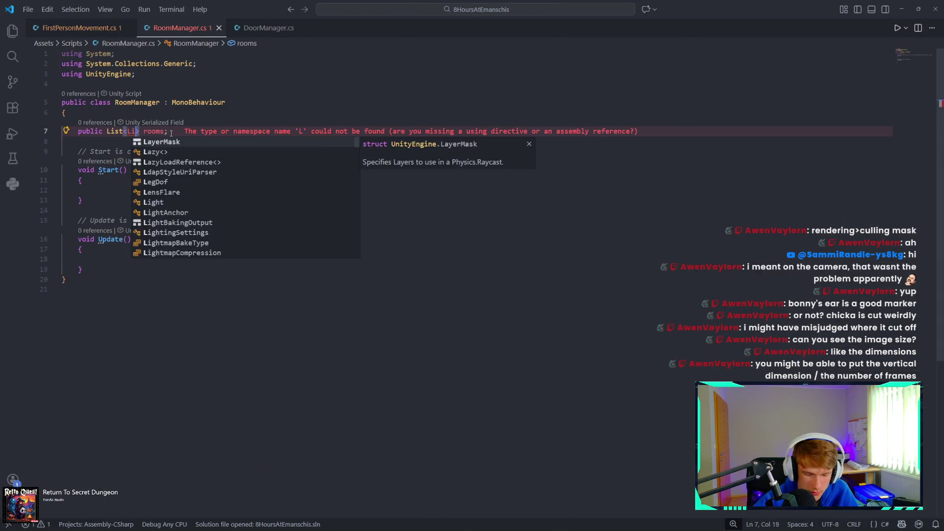
type("st")
key("Tab")
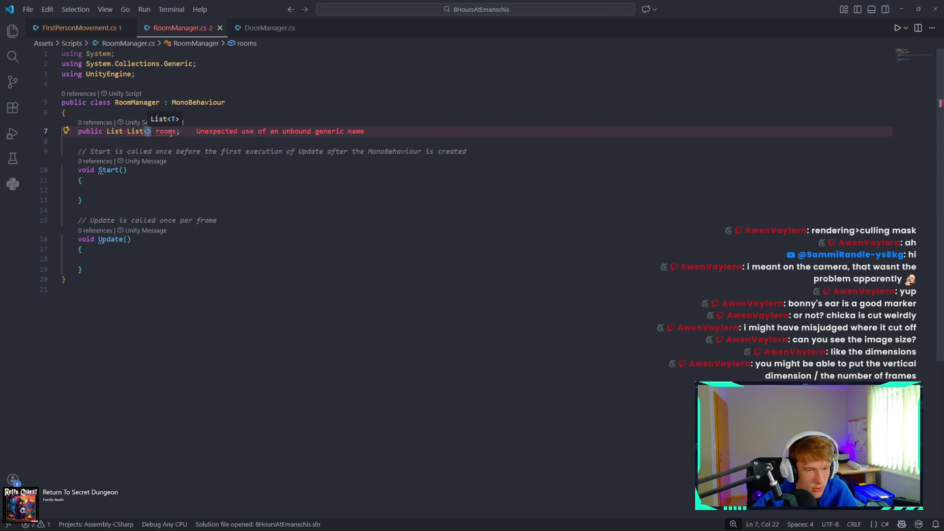
type("Game")
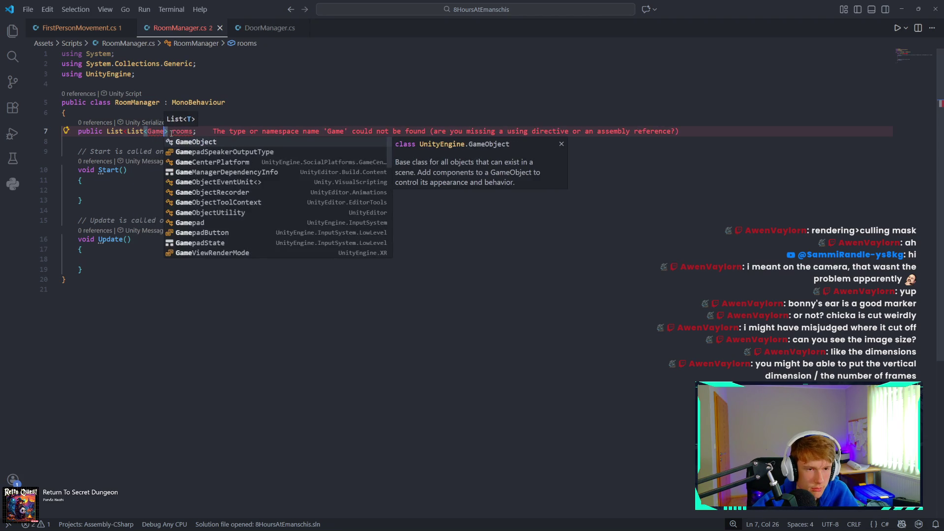
key("Tab")
type(">")
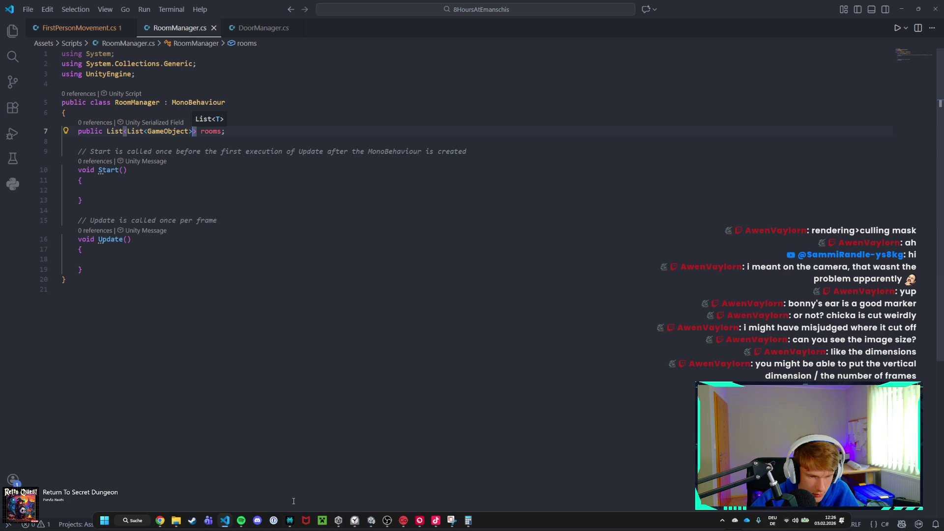
left_click(371, 525)
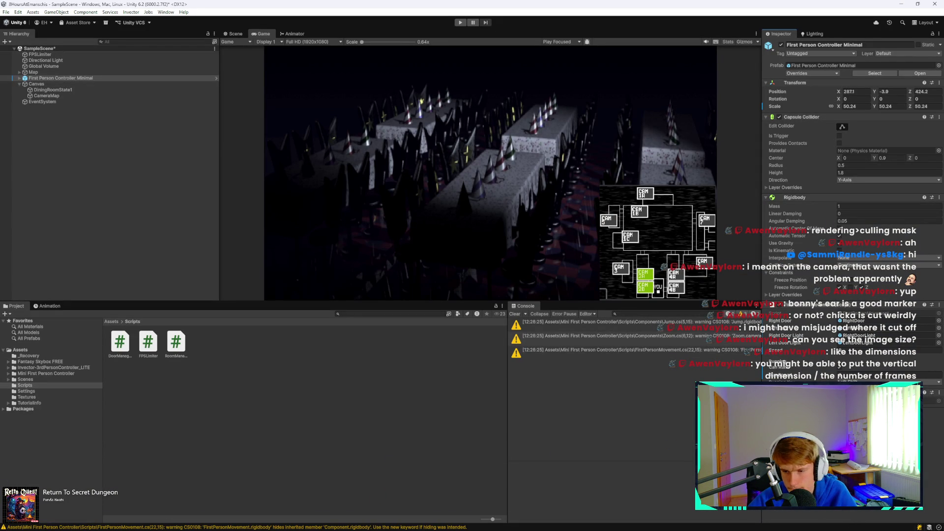
Step: Wait for Unity to finish recompiling, leaving only warnings in the Console
mouse_move(340, 530)
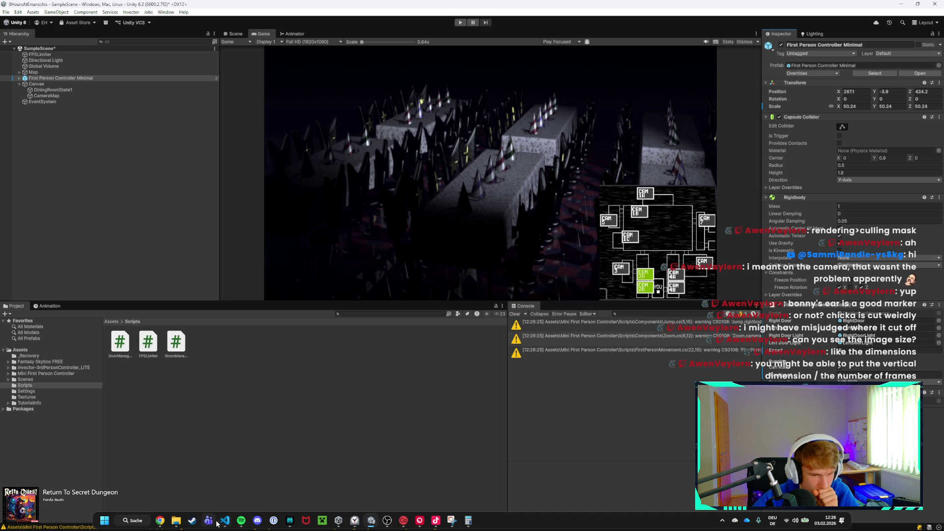